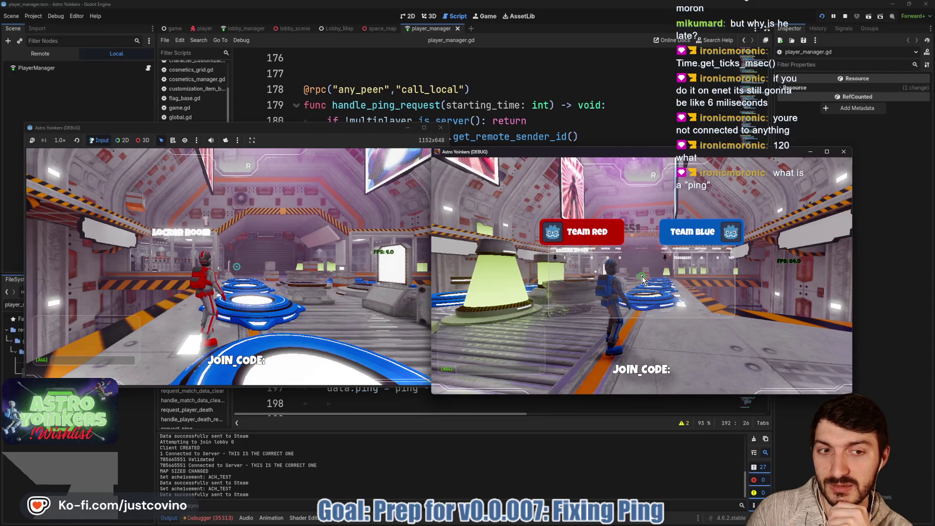
Step: Move the blue player around the lobby and toggle the team scoreboard
{"action": "key", "text": "a"}
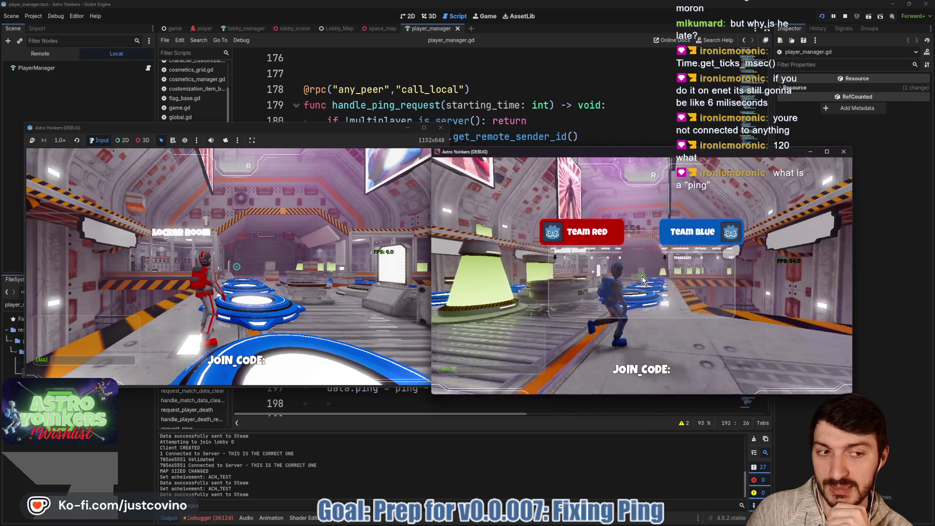
{"action": "key", "text": "w"}
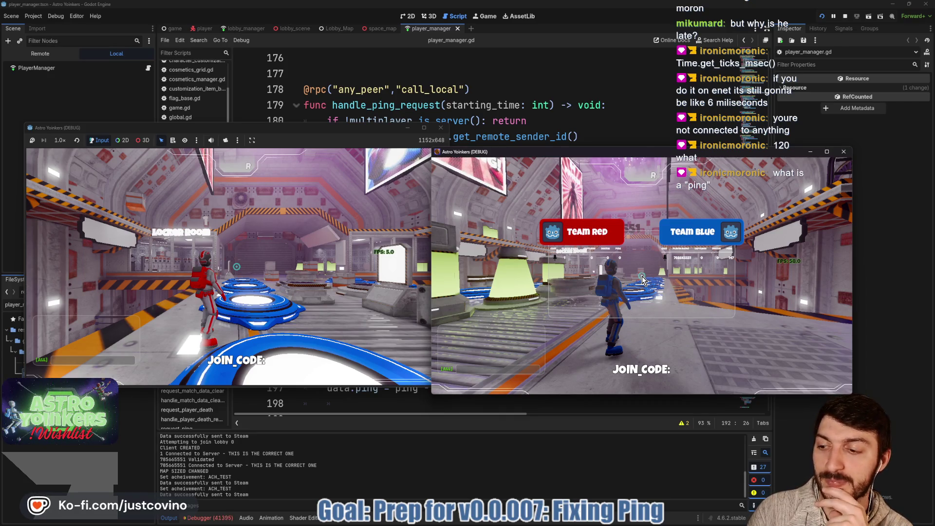
{"action": "key", "text": "Tab"}
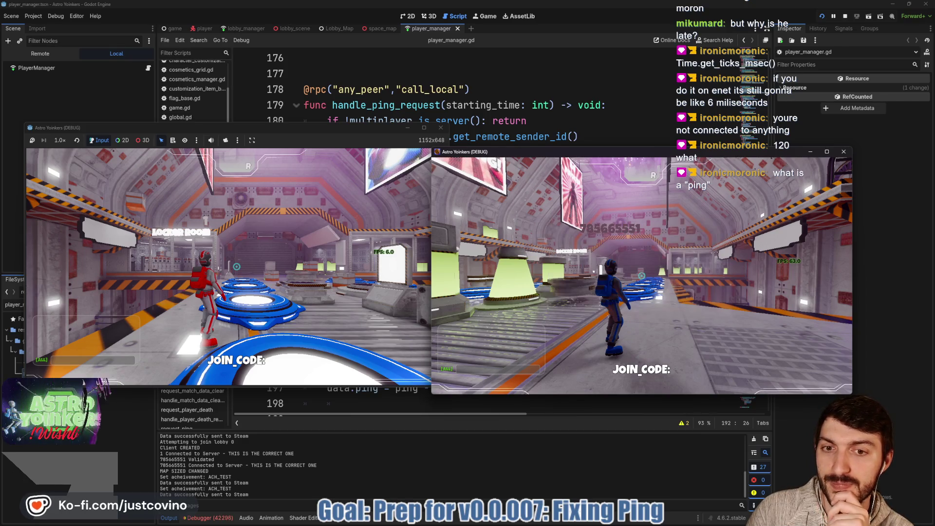
{"action": "key", "text": "Tab"}
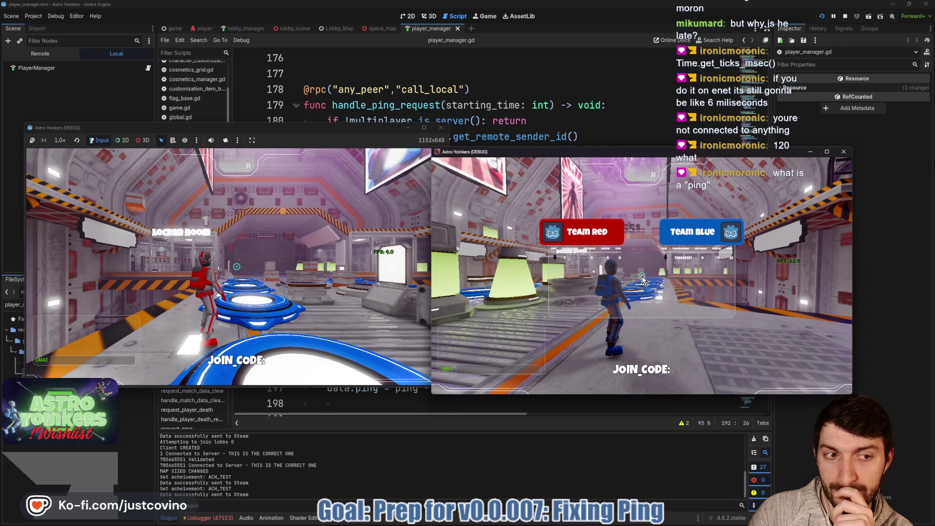
{"action": "left_click", "coordinate": [642, 280]}
Step: Stop the multiplayer test with F8 and scroll up to request_ping in player_manager.gd
{"action": "key", "text": "F8"}
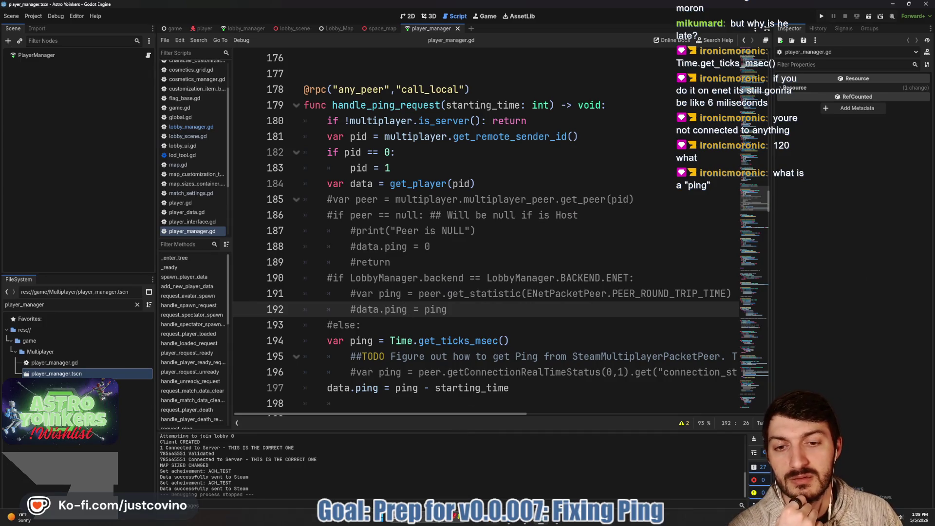
{"action": "mouse_move", "coordinate": [472, 338]}
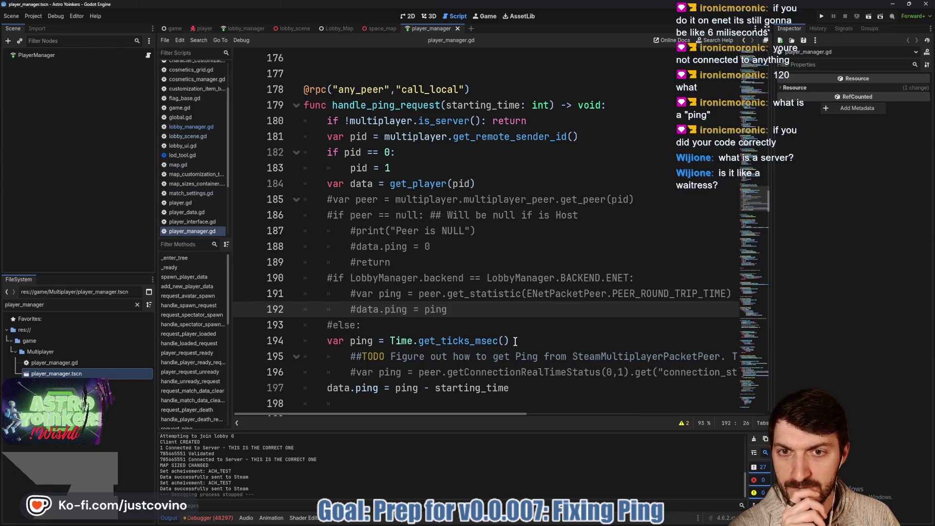
{"action": "scroll", "coordinate": [403, 234], "scroll_direction": "up", "scroll_amount": 4}
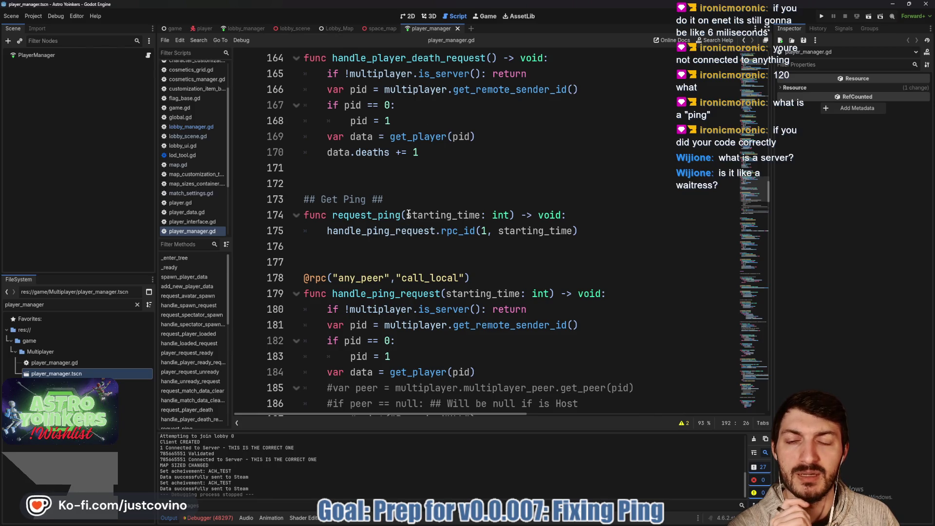
Step: In the player scene, open the UserInterface TabMenu node's script tab_menu.gd
{"action": "left_click", "coordinate": [199, 28]}
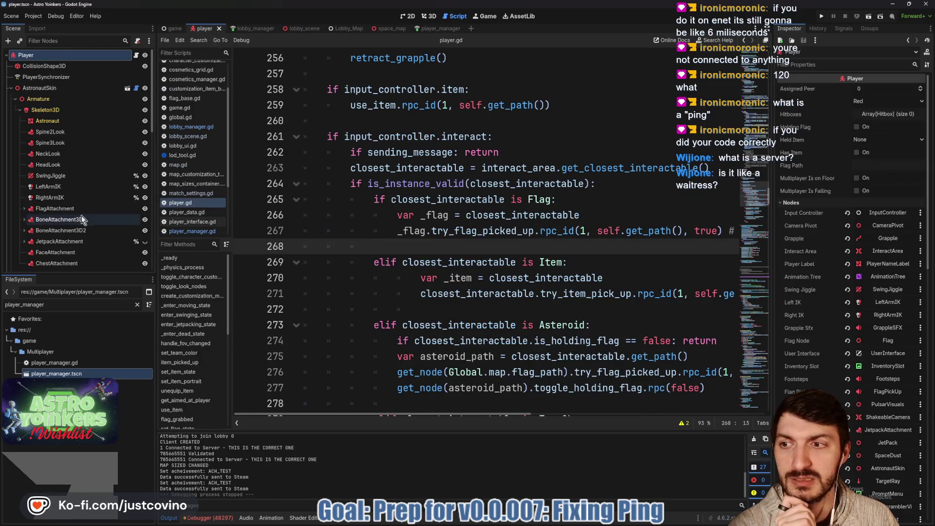
{"action": "scroll", "coordinate": [81, 219], "scroll_direction": "down", "scroll_amount": 5}
{"action": "scroll", "coordinate": [122, 237], "scroll_direction": "down", "scroll_amount": 5}
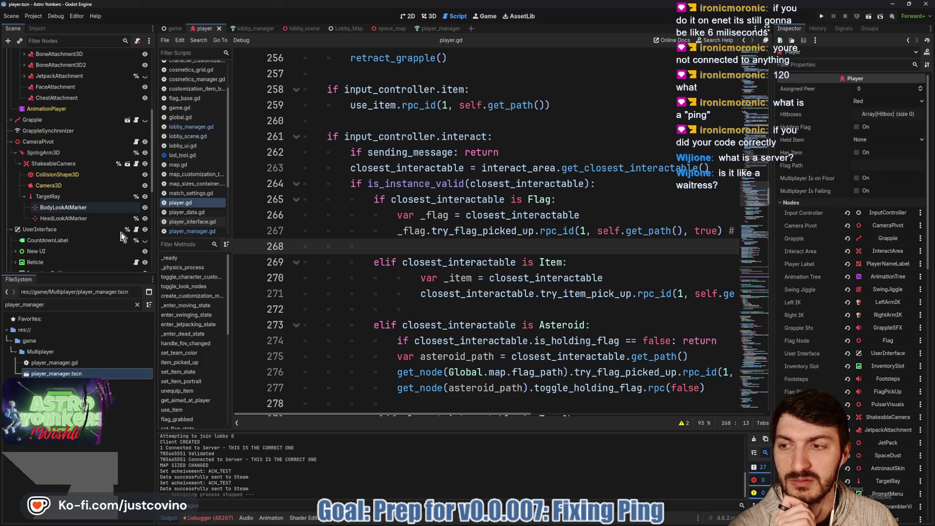
{"action": "scroll", "coordinate": [121, 237], "scroll_direction": "down", "scroll_amount": 2}
{"action": "left_click", "coordinate": [137, 202]}
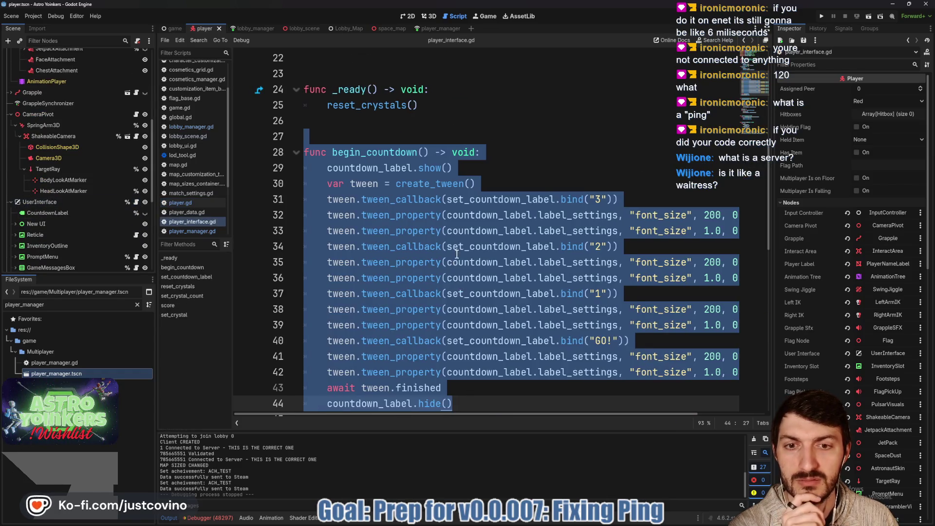
{"action": "scroll", "coordinate": [89, 225], "scroll_direction": "down", "scroll_amount": 3}
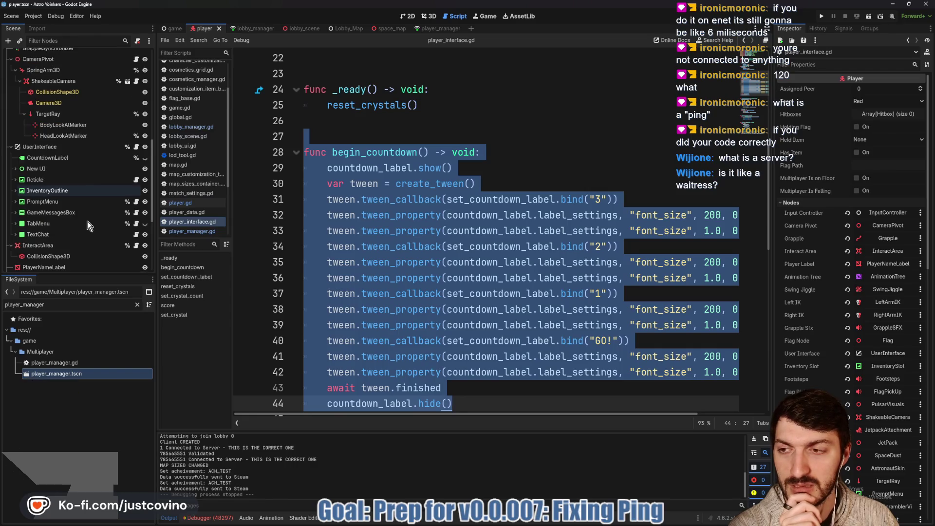
{"action": "left_click", "coordinate": [136, 224]}
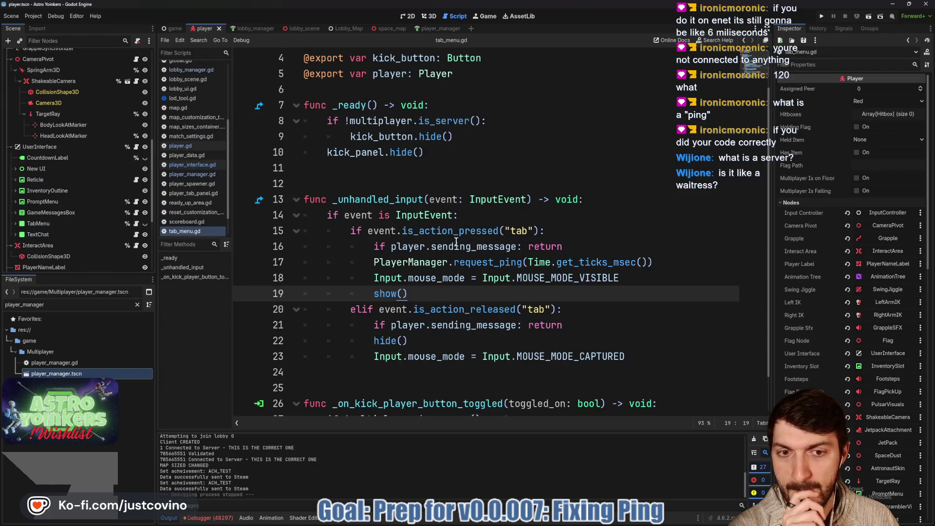
Step: Select the request_ping call line and jump to its definition in player_manager.gd
{"action": "left_click", "coordinate": [413, 262]}
{"action": "left_click_drag", "start_coordinate": [373, 262], "coordinate": [654, 262]}
{"action": "scroll", "coordinate": [669, 267], "scroll_direction": "down", "scroll_amount": 1}
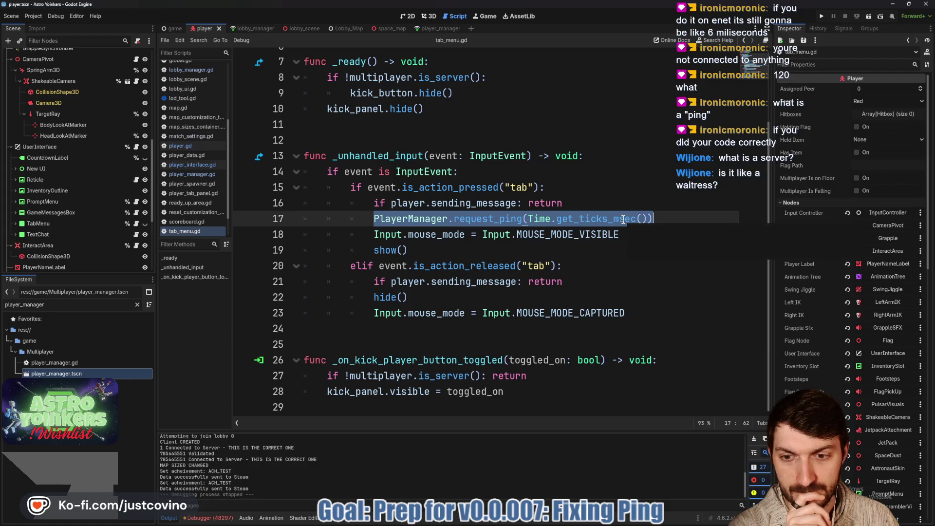
{"action": "mouse_move", "coordinate": [623, 219]}
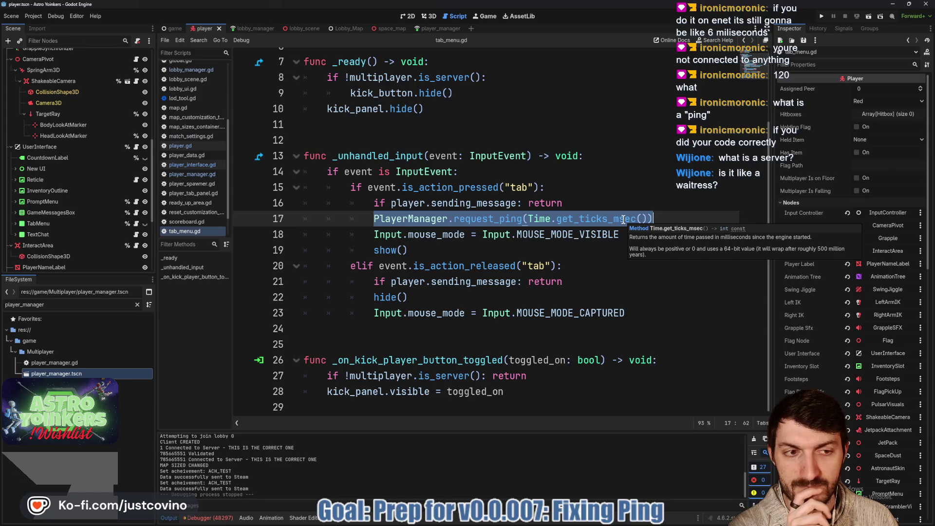
{"action": "left_click", "coordinate": [481, 218], "text": "ctrl"}
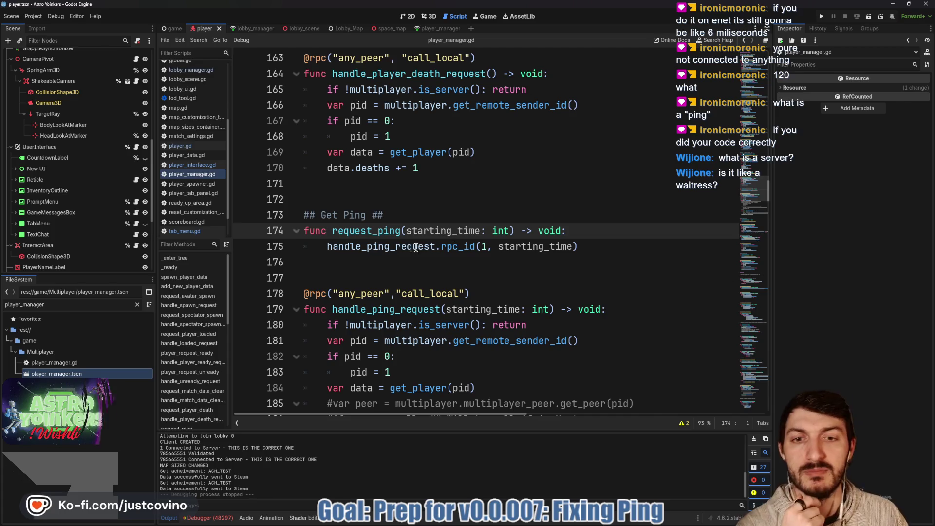
Step: Highlight the handle_ping_request call on line 175 and the player lookup on lines 181-184
{"action": "left_click", "coordinate": [327, 247]}
{"action": "left_click_drag", "start_coordinate": [327, 247], "coordinate": [594, 253]}
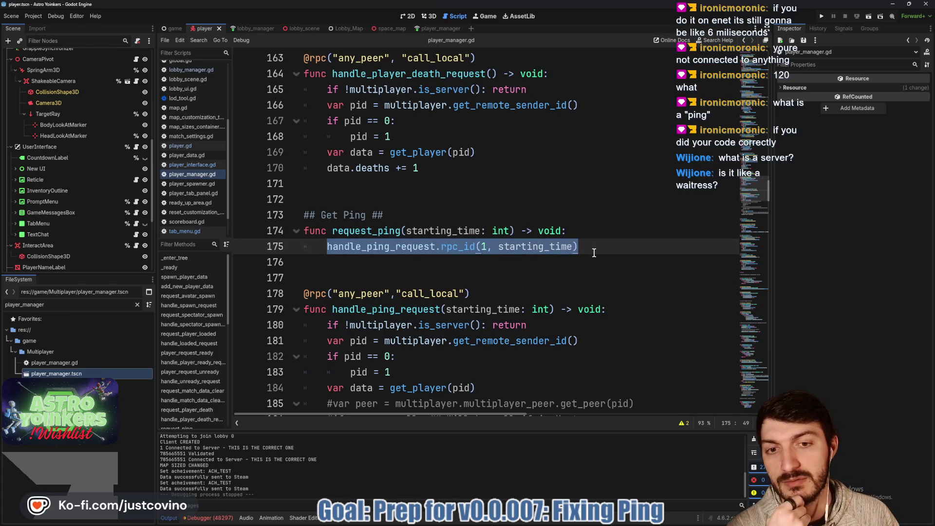
{"action": "scroll", "coordinate": [594, 252], "scroll_direction": "down", "scroll_amount": 3}
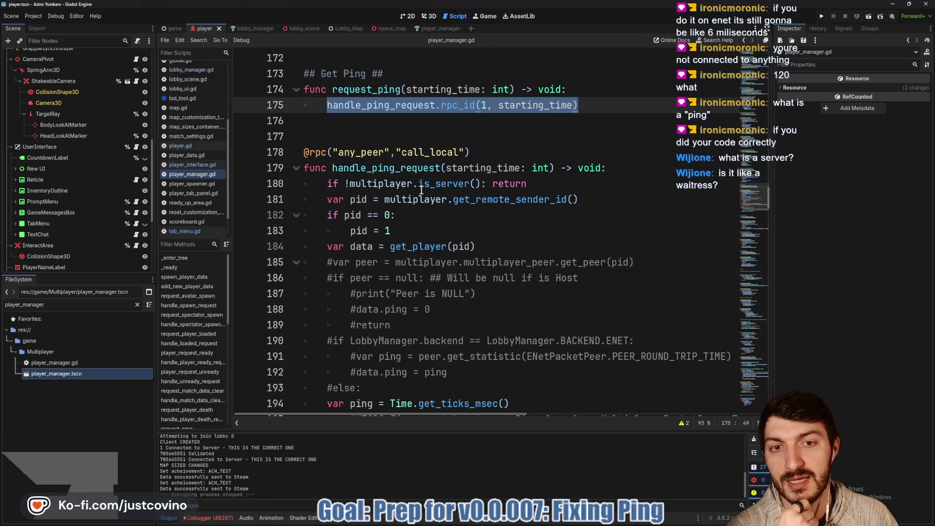
{"action": "left_click_drag", "start_coordinate": [500, 247], "coordinate": [290, 205]}
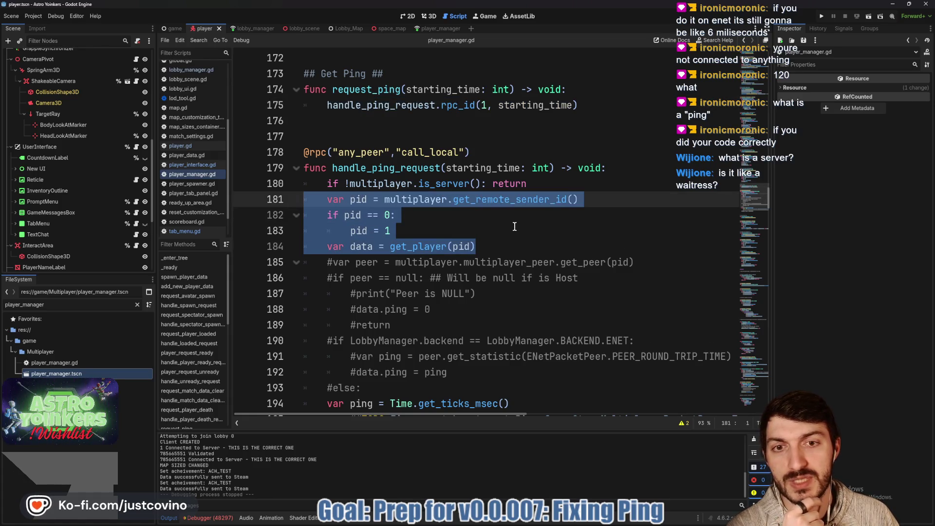
{"action": "scroll", "coordinate": [514, 226], "scroll_direction": "down", "scroll_amount": 2}
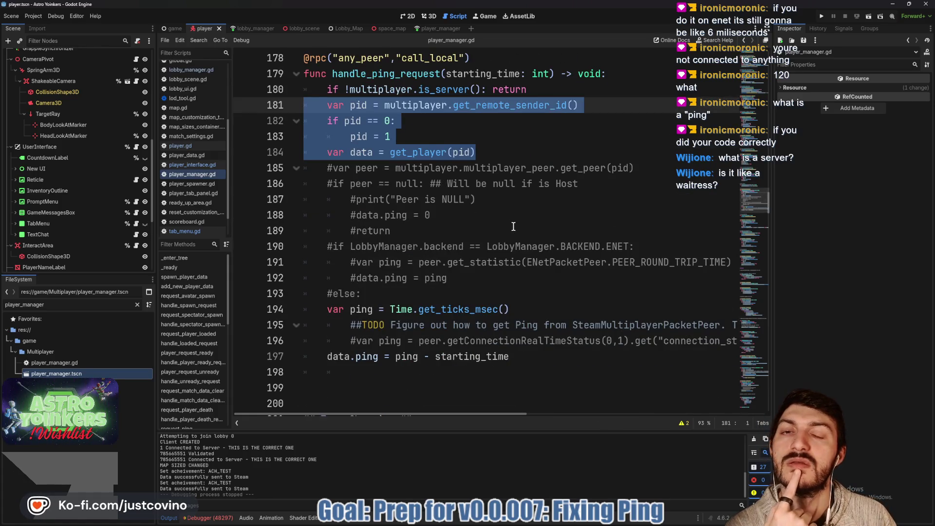
{"action": "scroll", "coordinate": [514, 226], "scroll_direction": "down", "scroll_amount": 1}
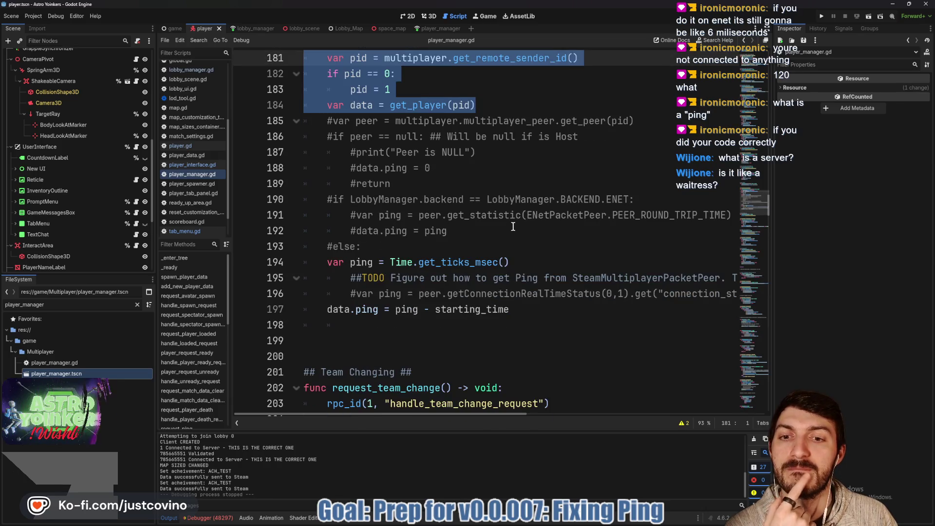
Step: Highlight ping, starting_time and data.ping in the line 197 ping calculation
{"action": "left_click_drag", "start_coordinate": [507, 265], "coordinate": [361, 265]}
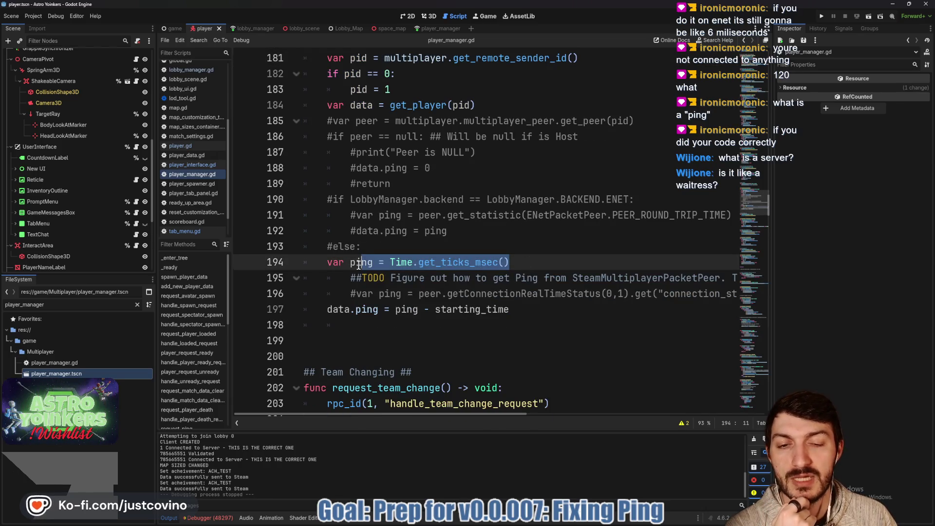
{"action": "scroll", "coordinate": [477, 260], "scroll_direction": "down", "scroll_amount": 2}
{"action": "left_click", "coordinate": [393, 220]}
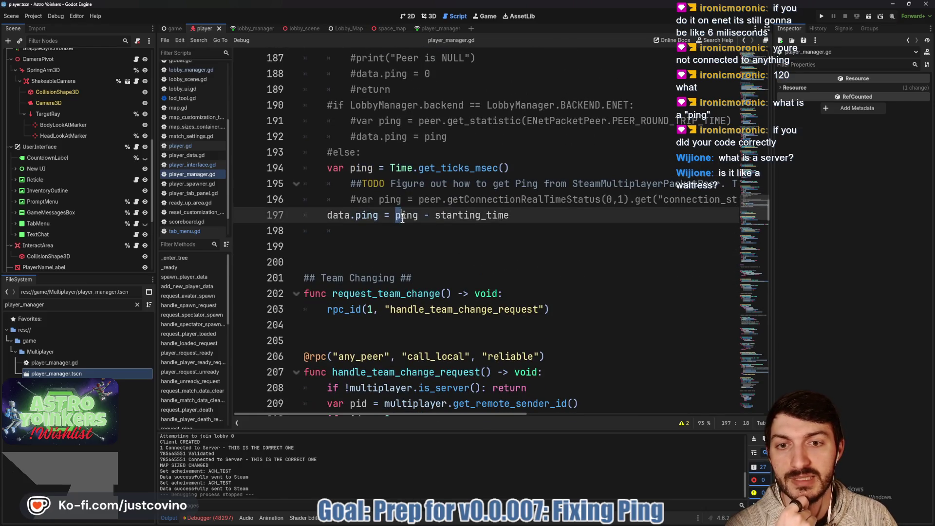
{"action": "double_click", "coordinate": [407, 215]}
{"action": "left_click", "coordinate": [439, 215]}
{"action": "double_click", "coordinate": [449, 215]}
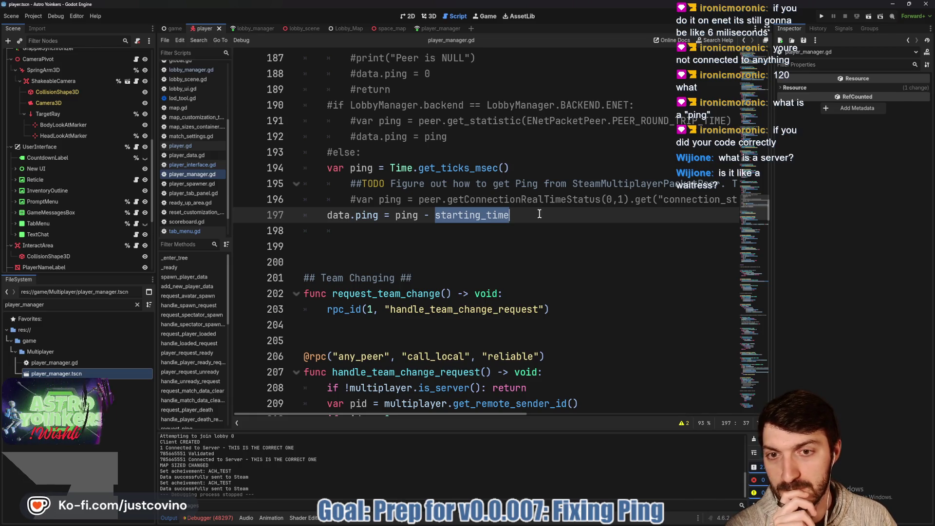
{"action": "left_click_drag", "start_coordinate": [325, 215], "coordinate": [382, 217]}
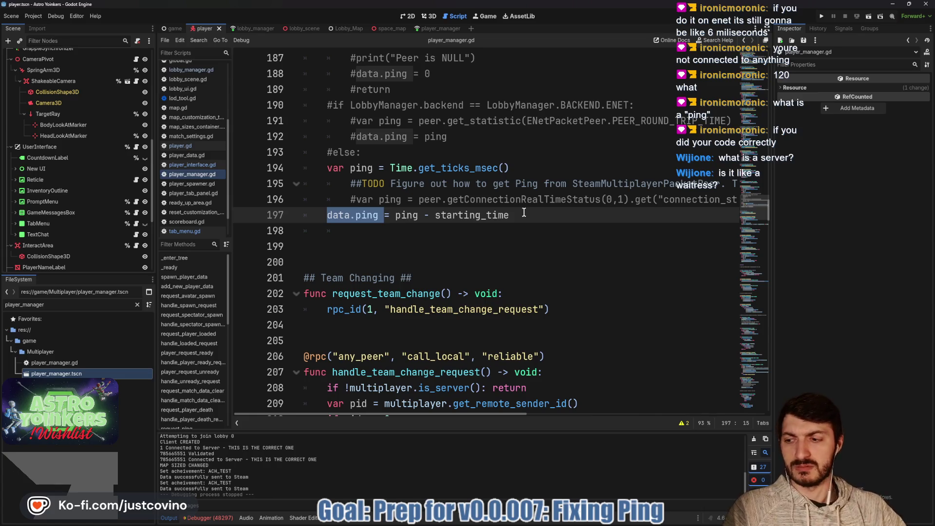
{"action": "left_click", "coordinate": [530, 214]}
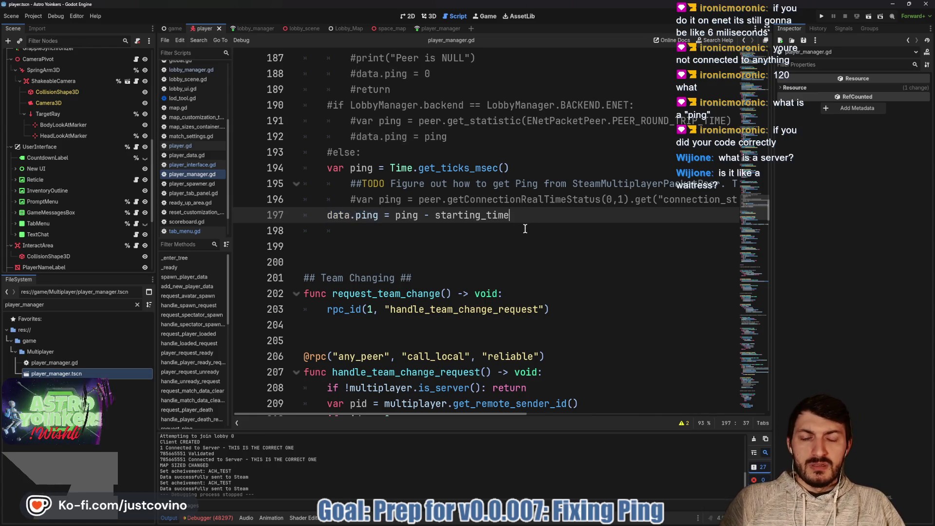
{"action": "scroll", "coordinate": [531, 215], "scroll_direction": "up", "scroll_amount": 1}
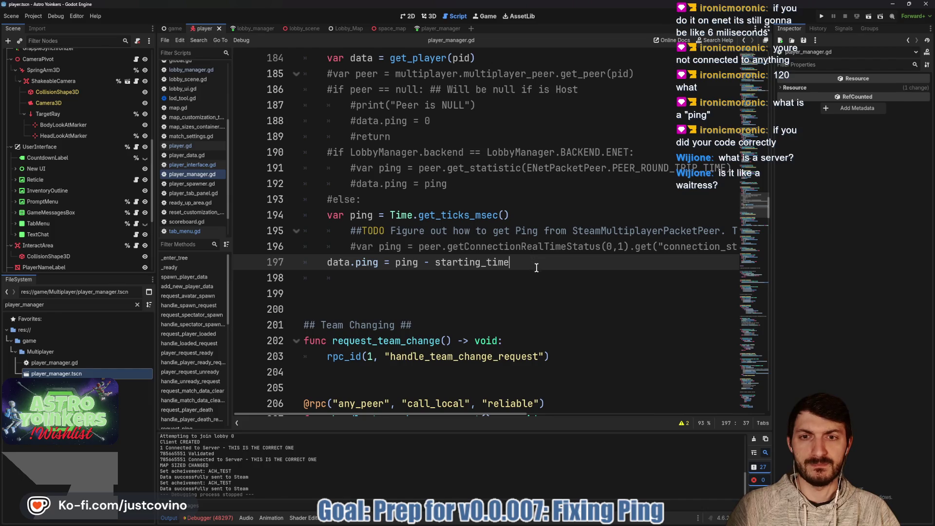
{"action": "scroll", "coordinate": [536, 268], "scroll_direction": "up", "scroll_amount": 3}
{"action": "scroll", "coordinate": [536, 269], "scroll_direction": "down", "scroll_amount": 3}
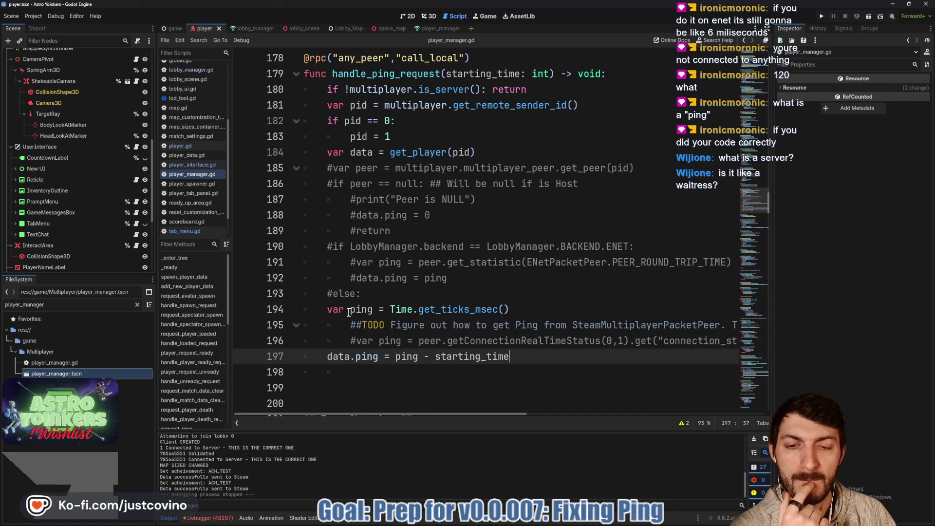
Step: Rename ping to server_time on lines 194 and 197, then save the script
{"action": "double_click", "coordinate": [374, 308]}
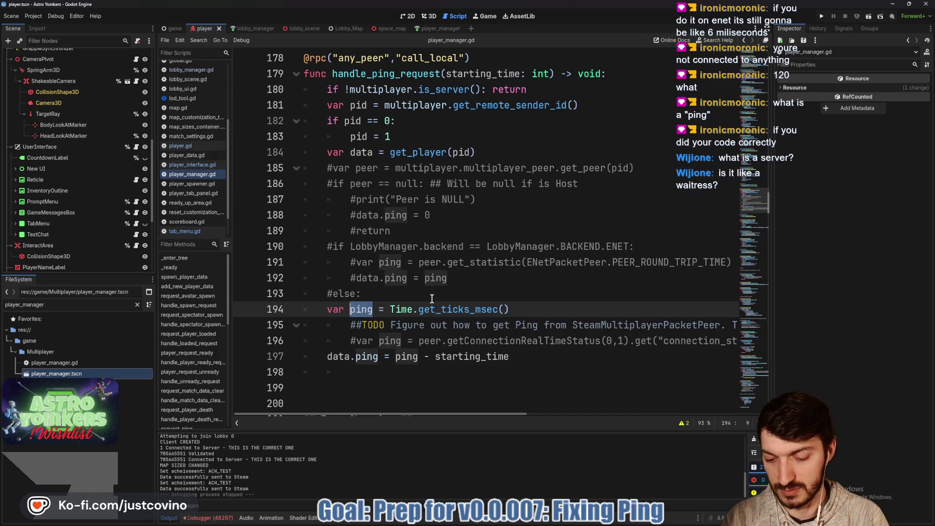
{"action": "type", "text": "server"}
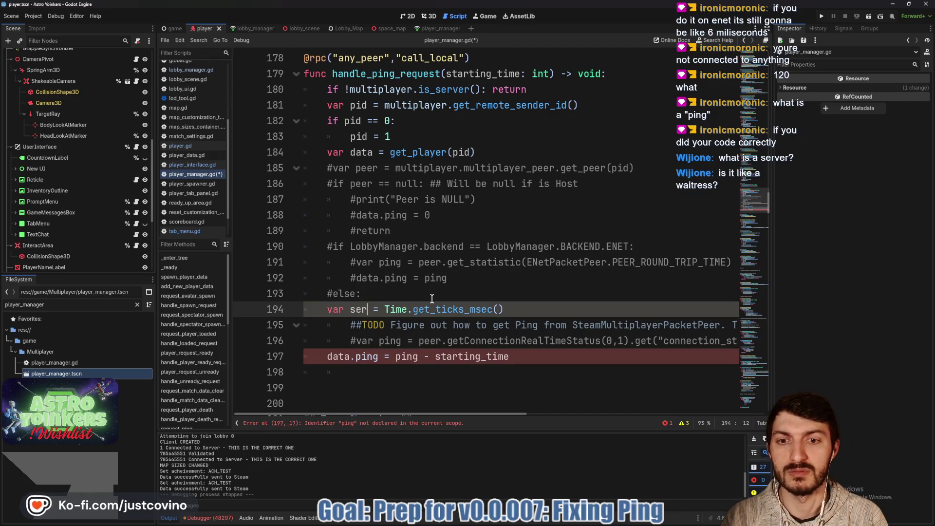
{"action": "type", "text": "_time"}
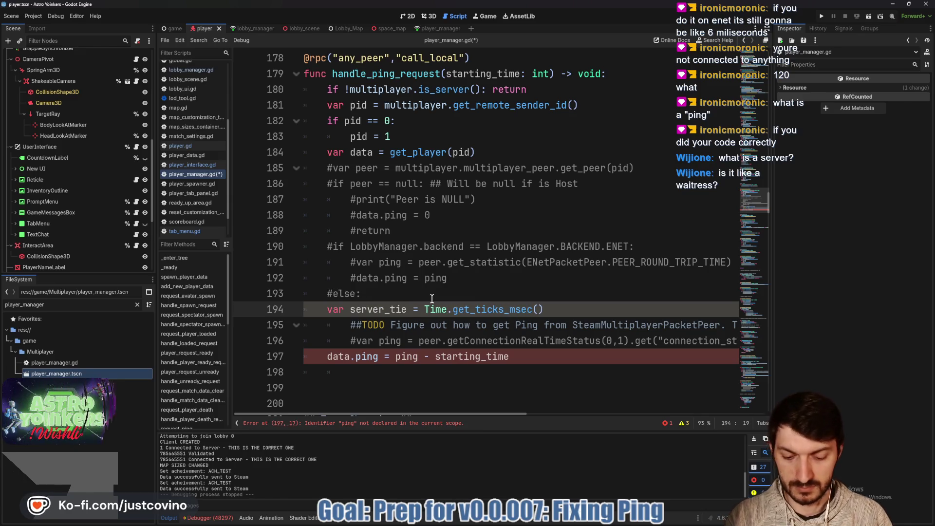
{"action": "type", "text": "m"}
{"action": "double_click", "coordinate": [407, 357]}
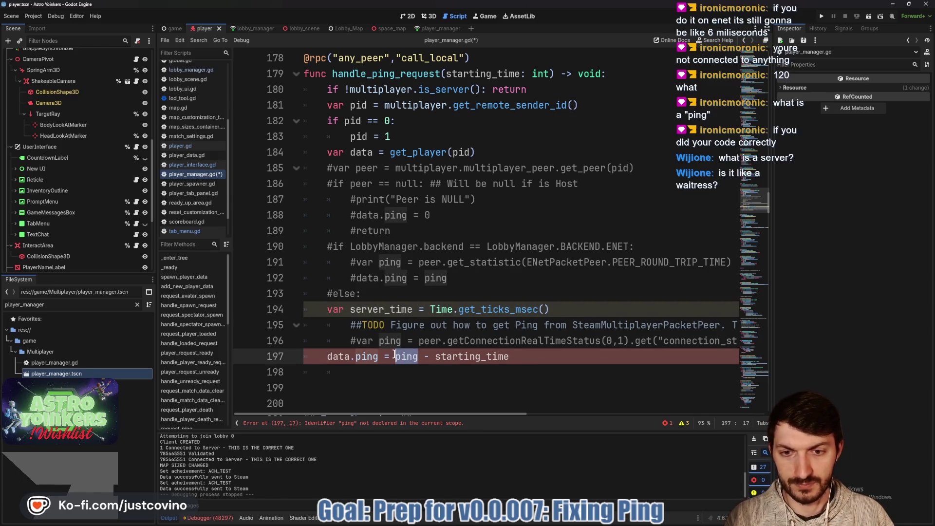
{"action": "type", "text": "server_time"}
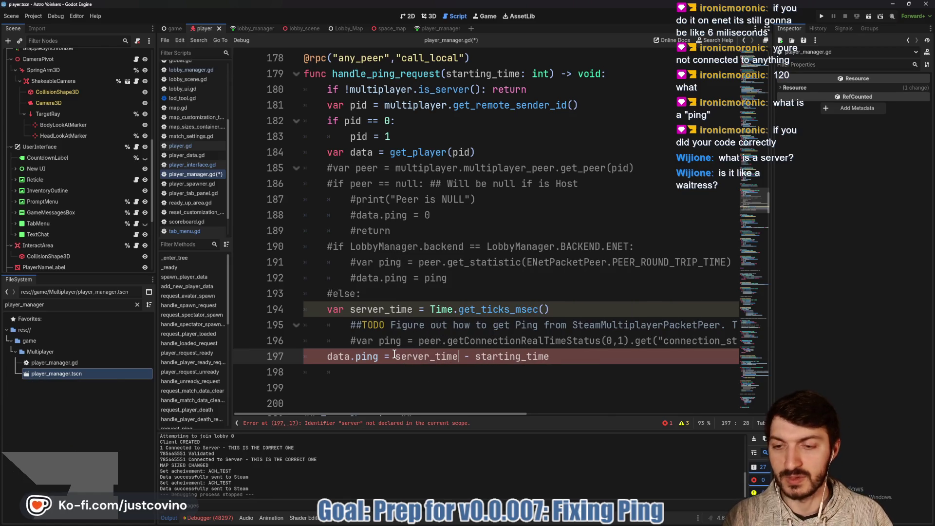
{"action": "key", "text": "ctrl+s"}
Step: Review the updated server_time - starting_time calculation on line 197
{"action": "scroll", "coordinate": [519, 355], "scroll_direction": "down", "scroll_amount": 5}
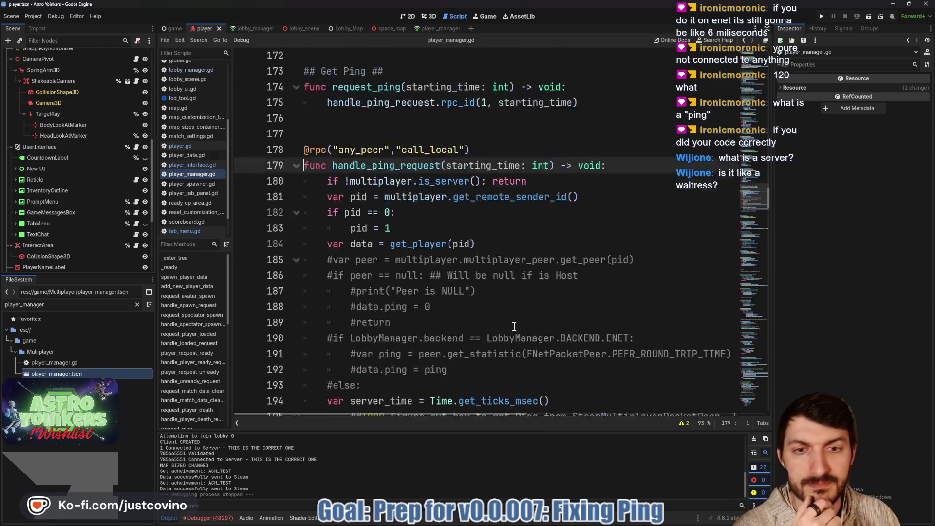
{"action": "scroll", "coordinate": [519, 334], "scroll_direction": "up", "scroll_amount": 1}
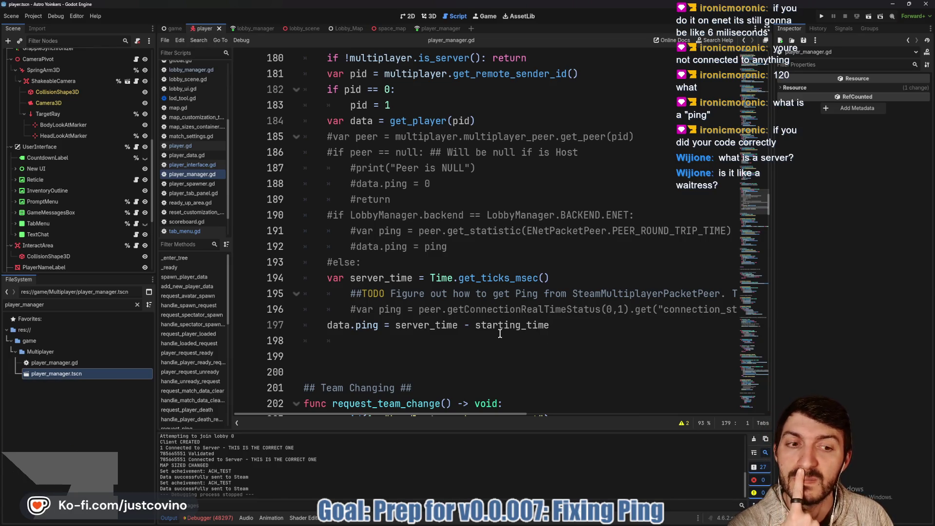
{"action": "left_click_drag", "start_coordinate": [550, 326], "coordinate": [408, 326]}
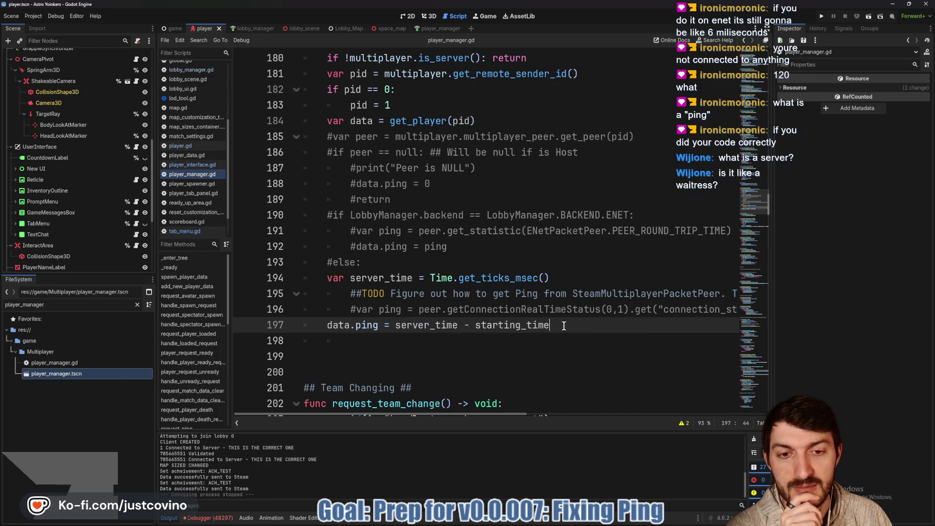
{"action": "left_click_drag", "start_coordinate": [550, 325], "coordinate": [413, 332]}
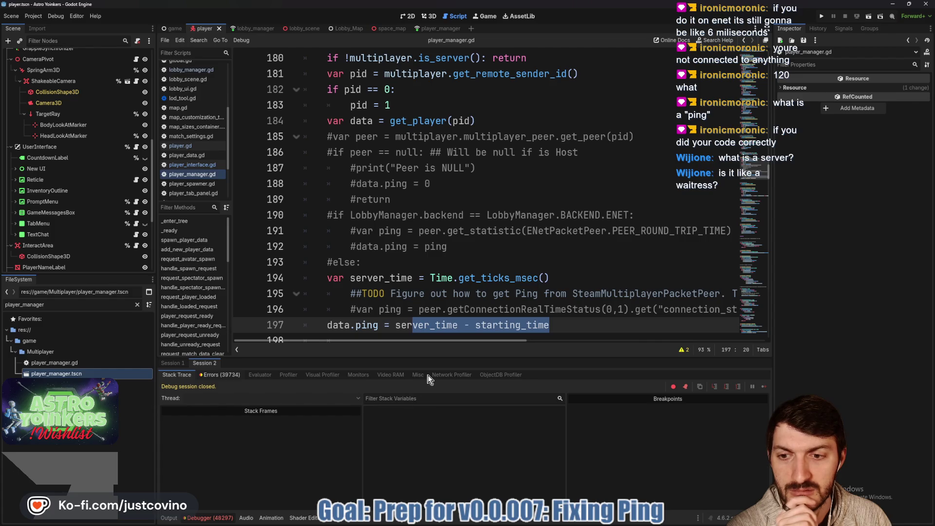
Step: Inspect the JetpackAttachment visible property sync error in the debugger's Errors list
{"action": "left_click", "coordinate": [214, 374]}
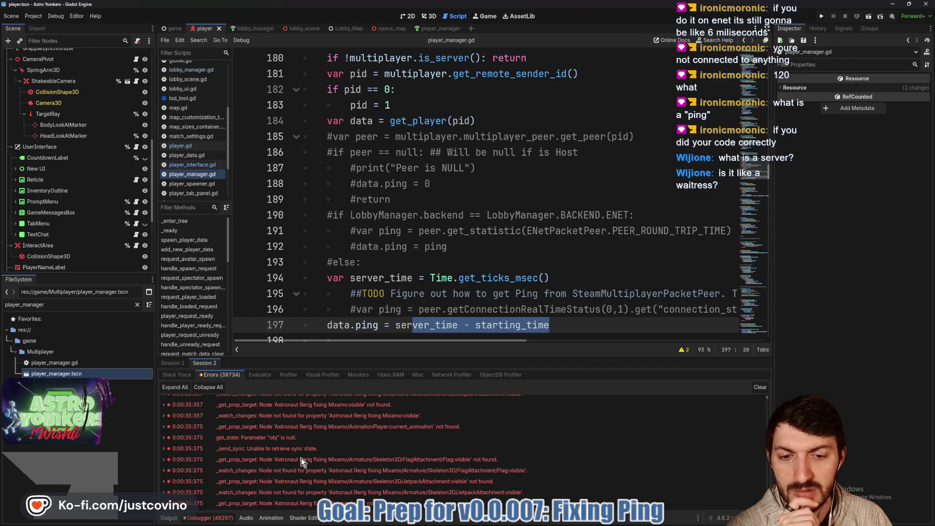
{"action": "left_click", "coordinate": [305, 484]}
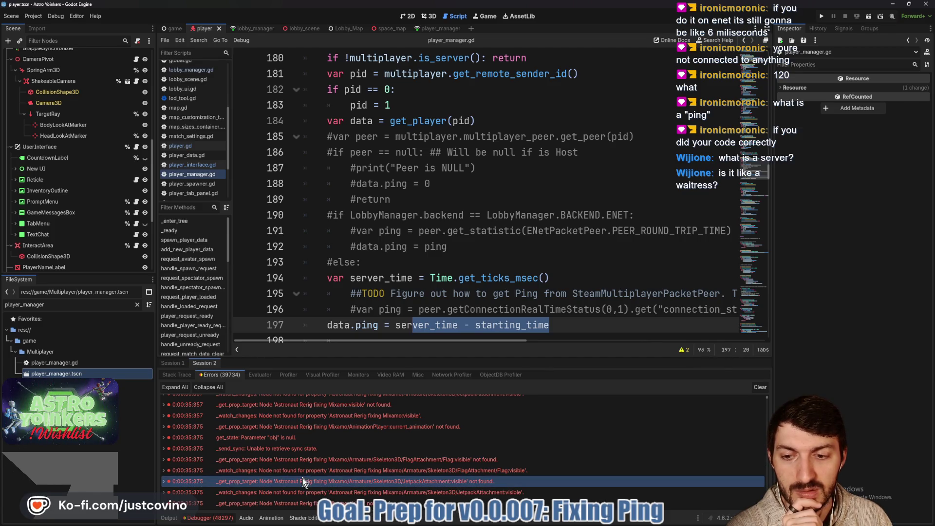
{"action": "scroll", "coordinate": [302, 478], "scroll_direction": "down", "scroll_amount": 3}
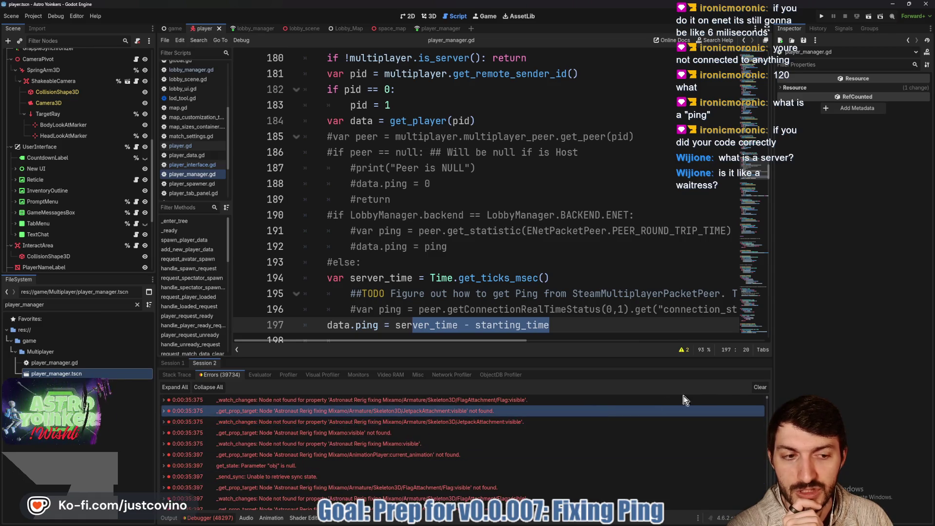
Step: Return to the output log and show PlayerSynchronizer's replicated properties
{"action": "left_click", "coordinate": [169, 518]}
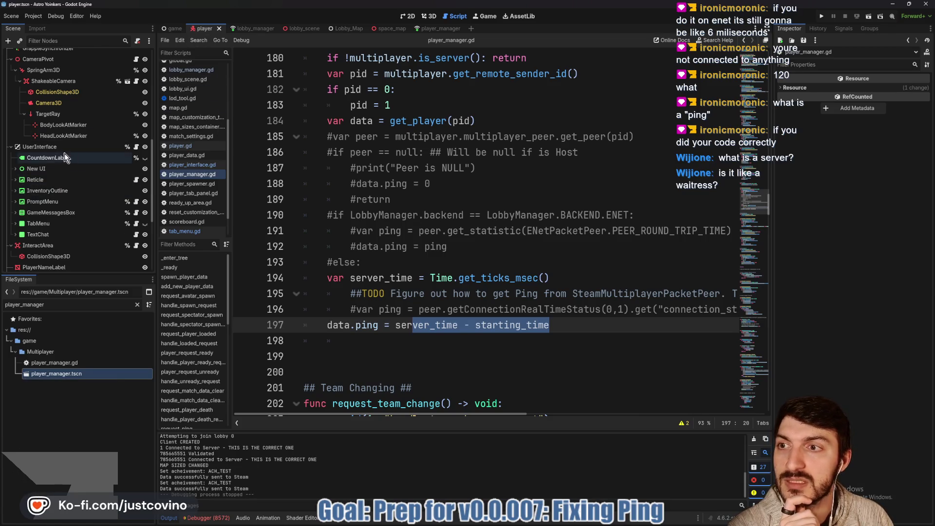
{"action": "scroll", "coordinate": [69, 172], "scroll_direction": "up", "scroll_amount": 5}
{"action": "scroll", "coordinate": [73, 185], "scroll_direction": "up", "scroll_amount": 5}
{"action": "left_click", "coordinate": [47, 77]}
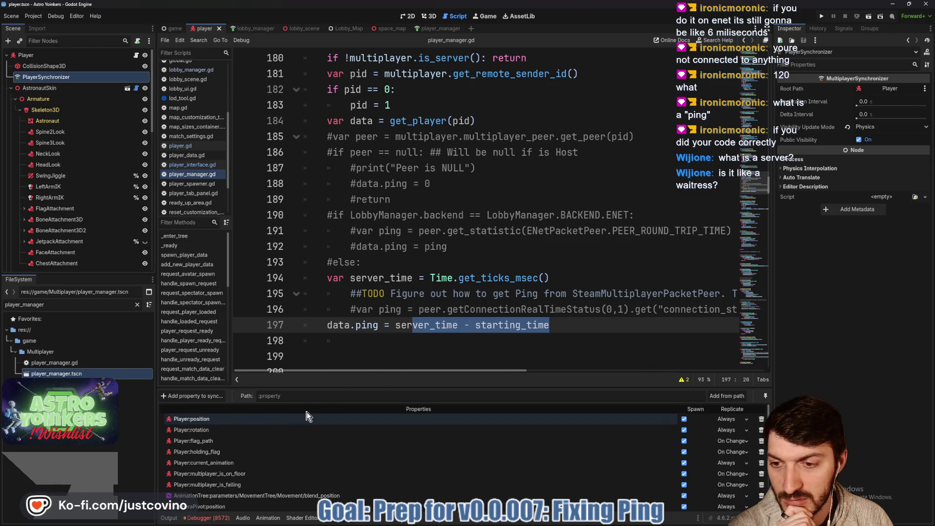
Step: Enlarge the replication list and delete the two extra Player:visible entries, confirming each
{"action": "mouse_move", "coordinate": [341, 388]}
{"action": "left_mouse_down"}
{"action": "mouse_move", "coordinate": [389, 178]}
{"action": "mouse_move", "coordinate": [409, 194]}
{"action": "left_mouse_up"}
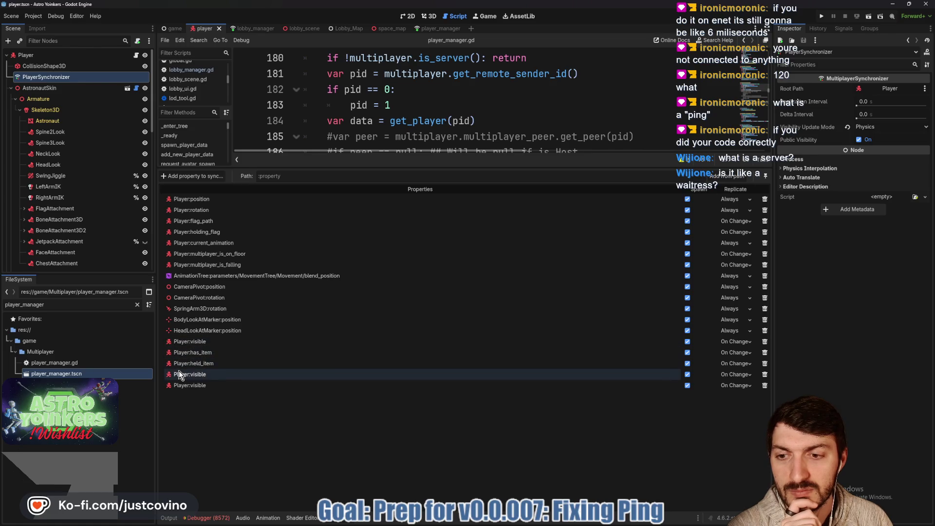
{"action": "left_click", "coordinate": [765, 385]}
{"action": "left_click", "coordinate": [455, 274]}
{"action": "left_click", "coordinate": [452, 279]}
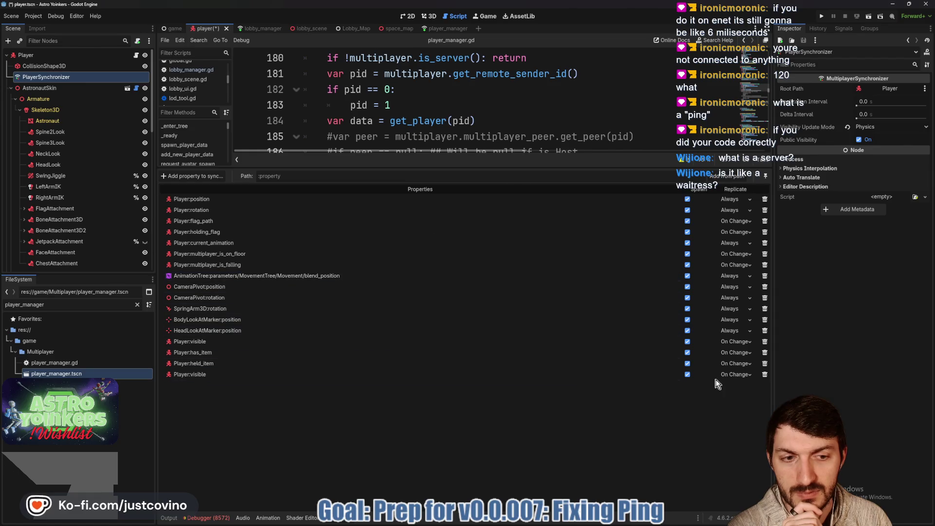
{"action": "left_click", "coordinate": [764, 375]}
{"action": "left_click", "coordinate": [444, 274]}
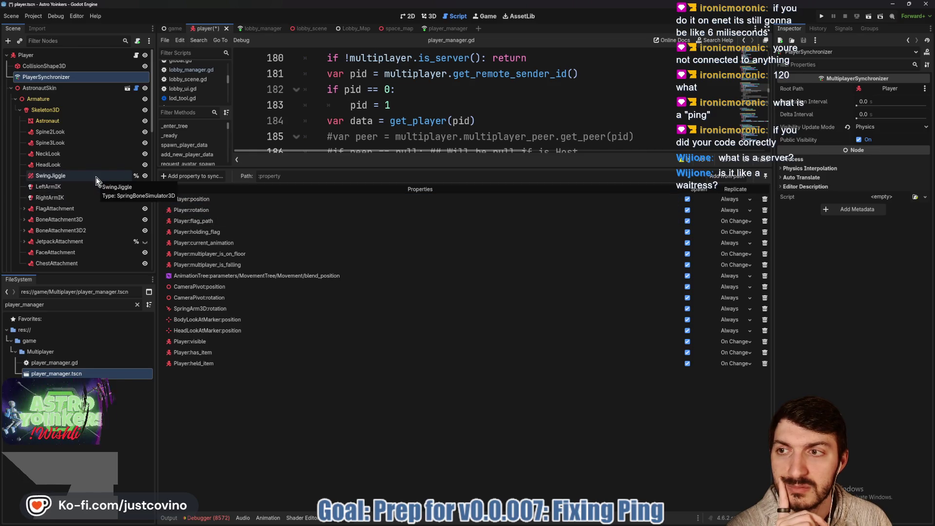
Step: Scroll through the replication list, then bring up the debugger's error list
{"action": "scroll", "coordinate": [95, 181], "scroll_direction": "down", "scroll_amount": 3}
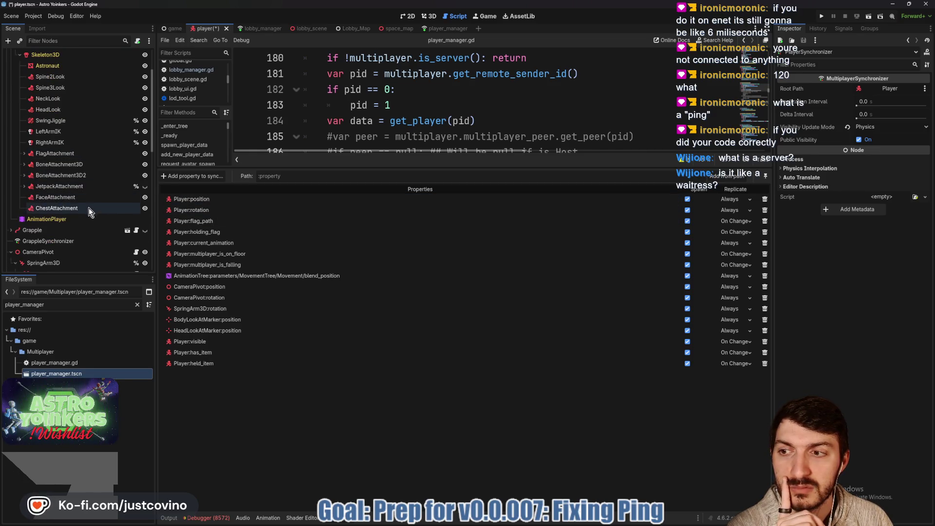
{"action": "scroll", "coordinate": [76, 226], "scroll_direction": "down", "scroll_amount": 6}
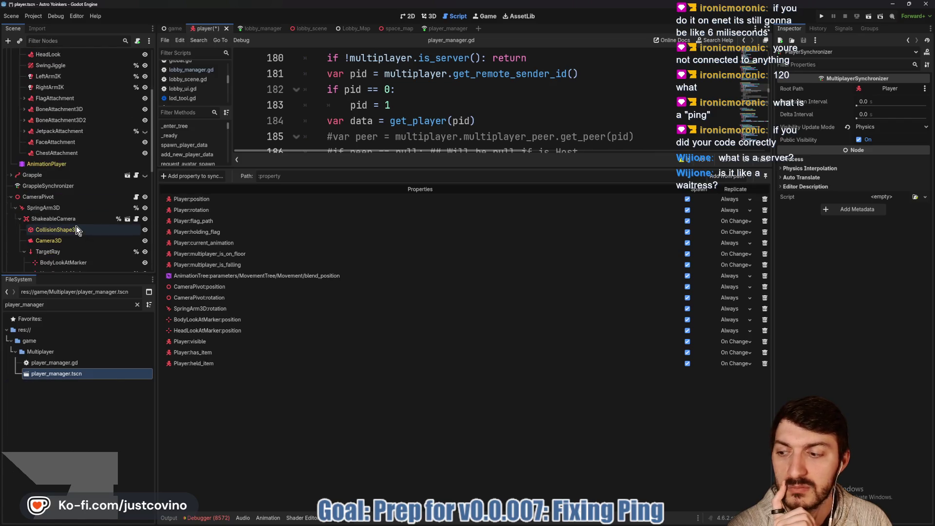
{"action": "scroll", "coordinate": [76, 226], "scroll_direction": "down", "scroll_amount": 10}
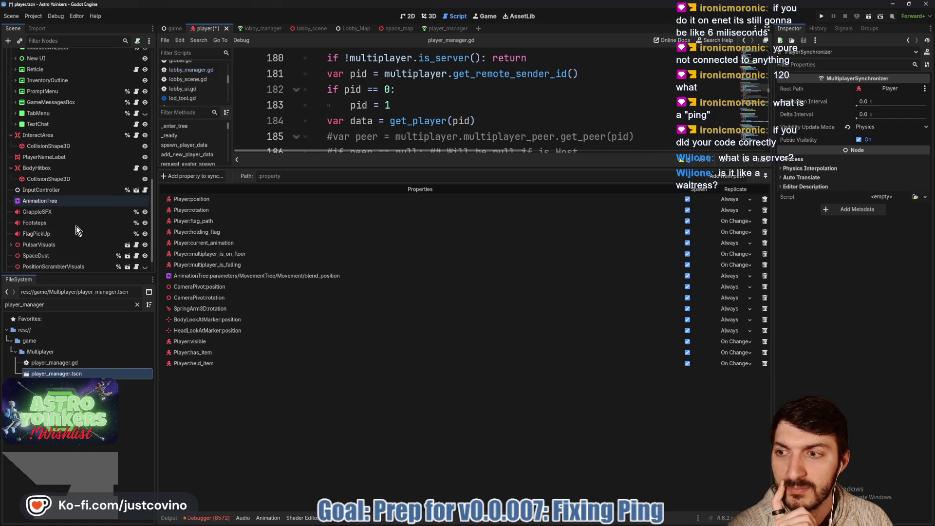
{"action": "scroll", "coordinate": [76, 226], "scroll_direction": "up", "scroll_amount": 15}
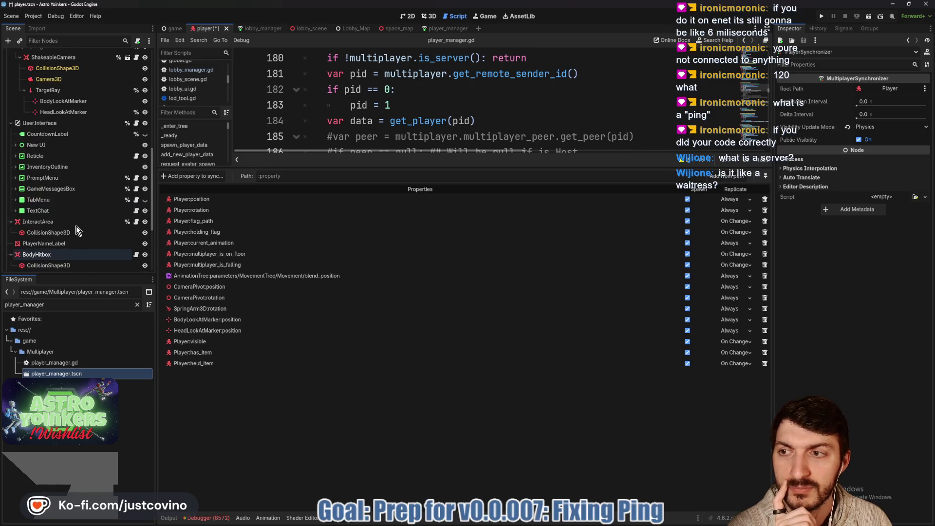
{"action": "left_click", "coordinate": [207, 518]}
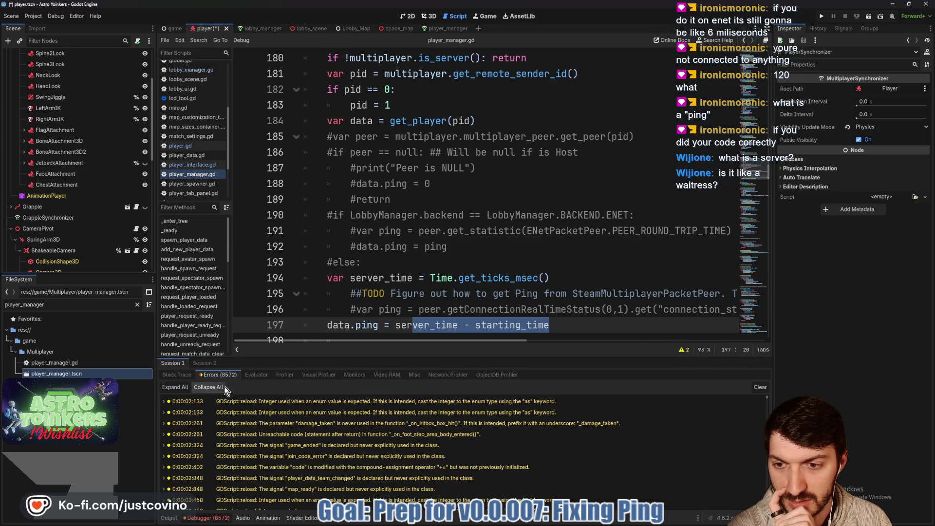
Step: Read the Flag and JetpackAttachment visible-property error tooltips, then expand JetpackAttachment in the Scene tree
{"action": "mouse_move", "coordinate": [308, 469]}
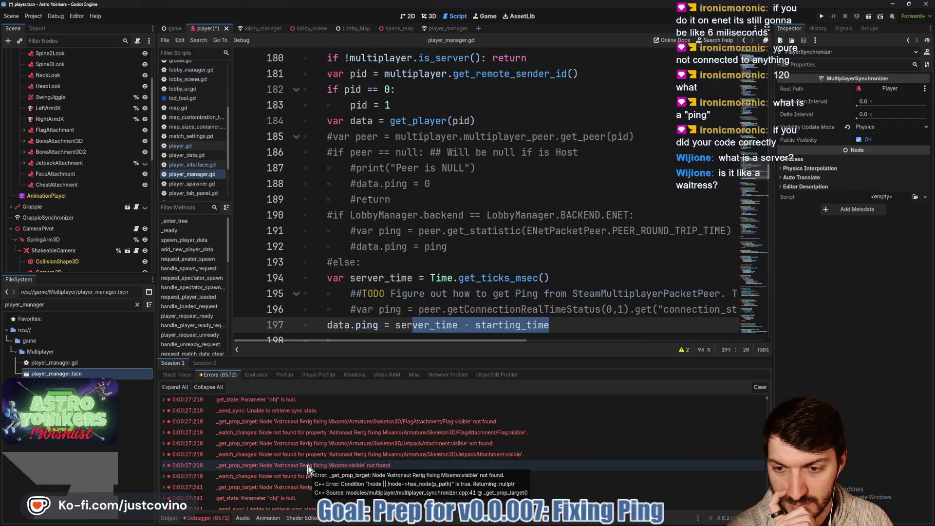
{"action": "mouse_move", "coordinate": [282, 446]}
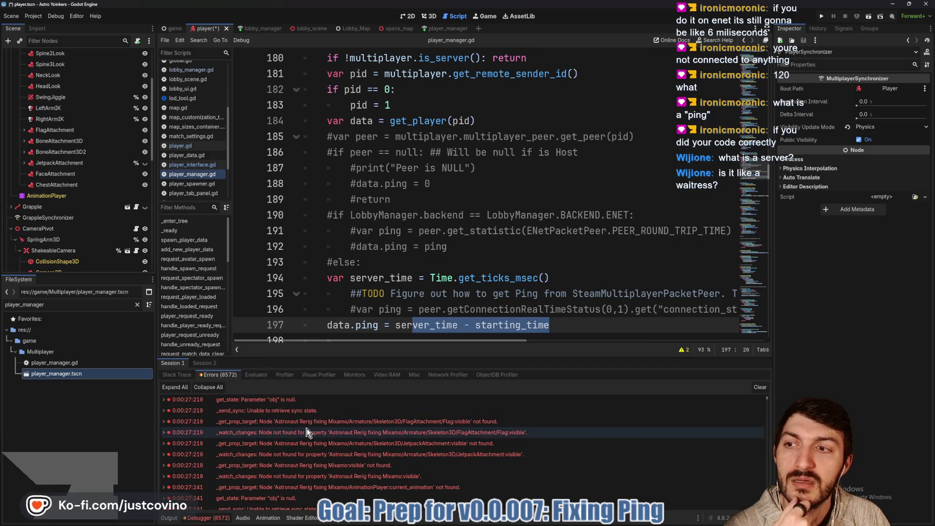
{"action": "left_click", "coordinate": [23, 163]}
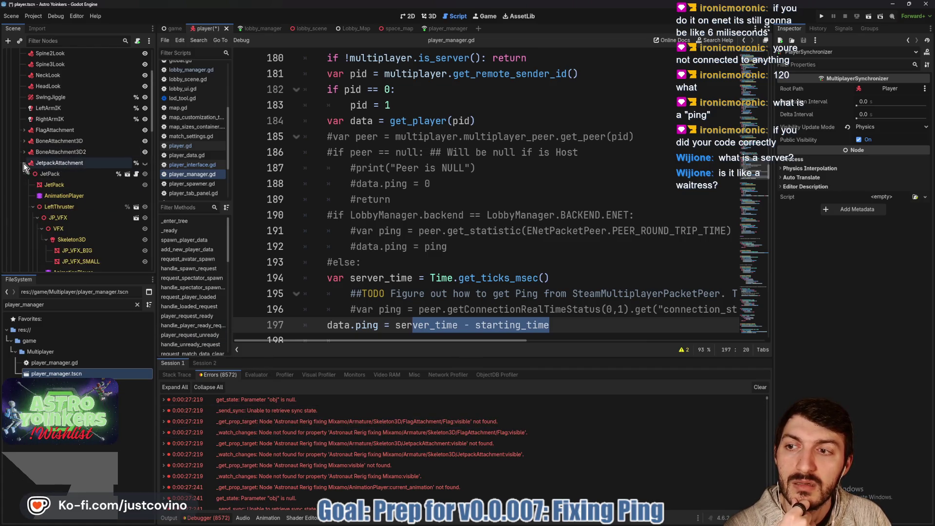
Step: Confirm VisualsSynchronizer only syncs GPUParticles3D emitting, then collapse JetpackAttachment
{"action": "scroll", "coordinate": [89, 222], "scroll_direction": "down", "scroll_amount": 3}
{"action": "scroll", "coordinate": [89, 222], "scroll_direction": "down", "scroll_amount": 2}
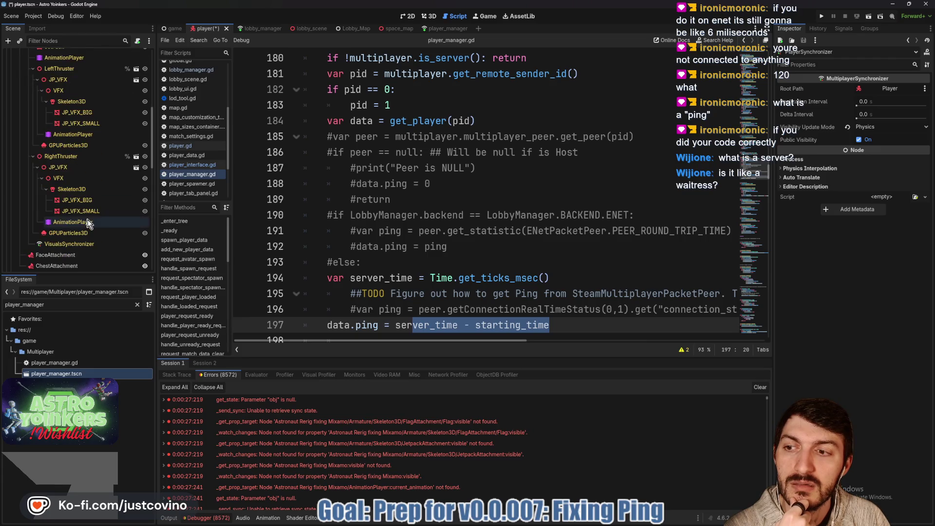
{"action": "left_click", "coordinate": [89, 245]}
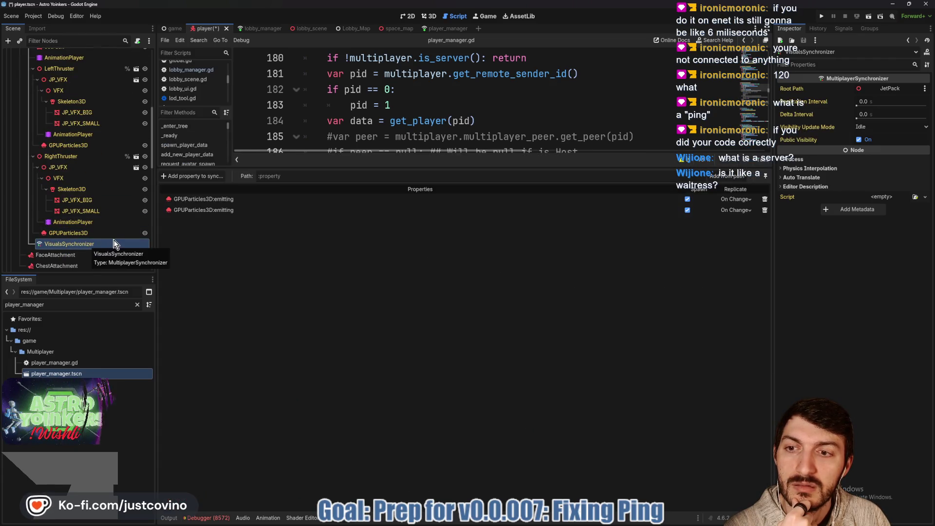
{"action": "scroll", "coordinate": [90, 224], "scroll_direction": "up", "scroll_amount": 3}
{"action": "scroll", "coordinate": [90, 224], "scroll_direction": "up", "scroll_amount": 1}
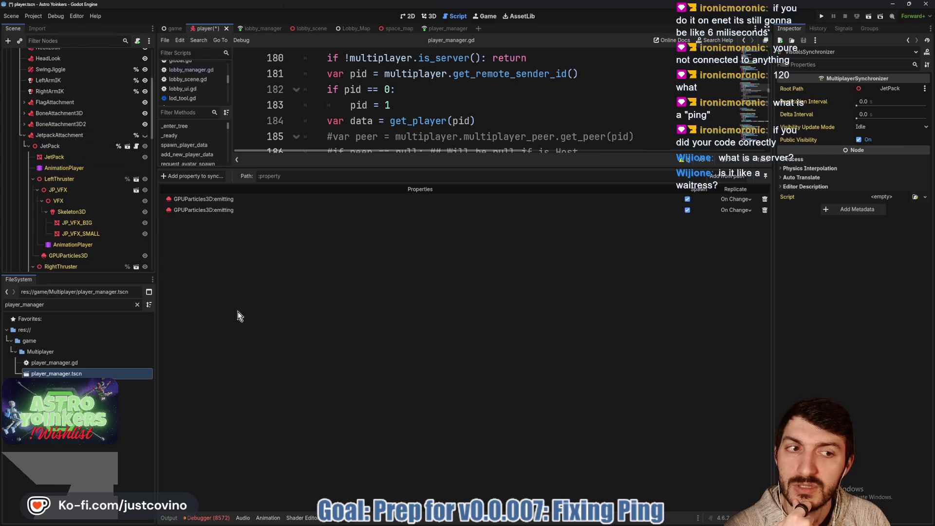
{"action": "left_click", "coordinate": [23, 134]}
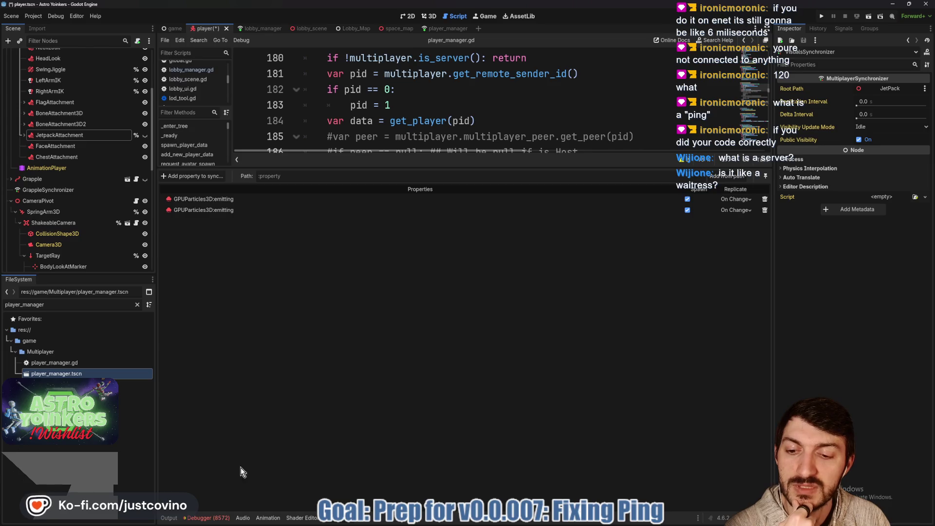
Step: Return to the output log and reselect PlayerSynchronizer's replication settings
{"action": "left_click", "coordinate": [170, 518]}
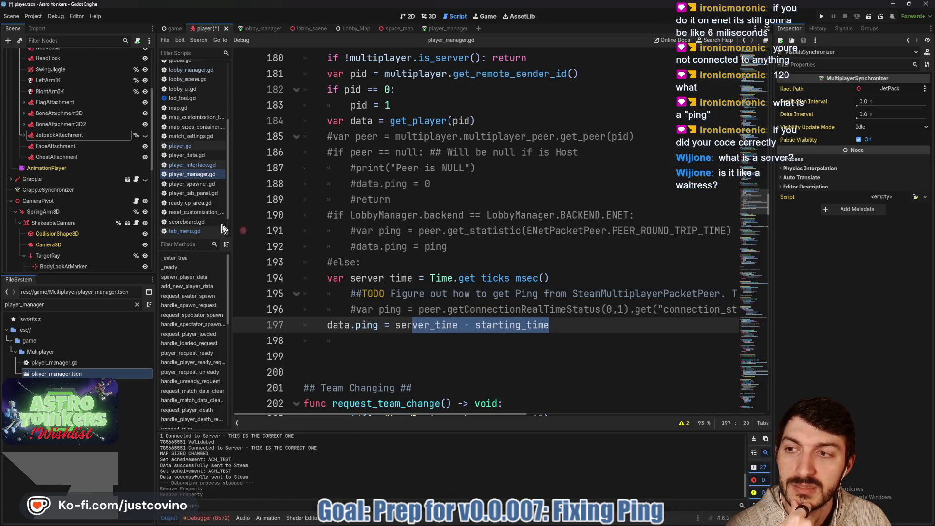
{"action": "scroll", "coordinate": [58, 146], "scroll_direction": "up", "scroll_amount": 3}
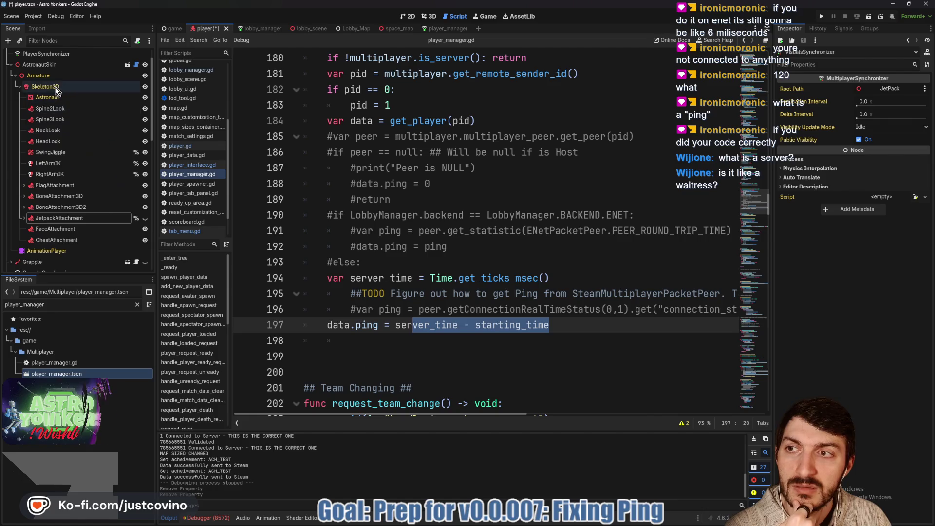
{"action": "scroll", "coordinate": [61, 146], "scroll_direction": "up", "scroll_amount": 1}
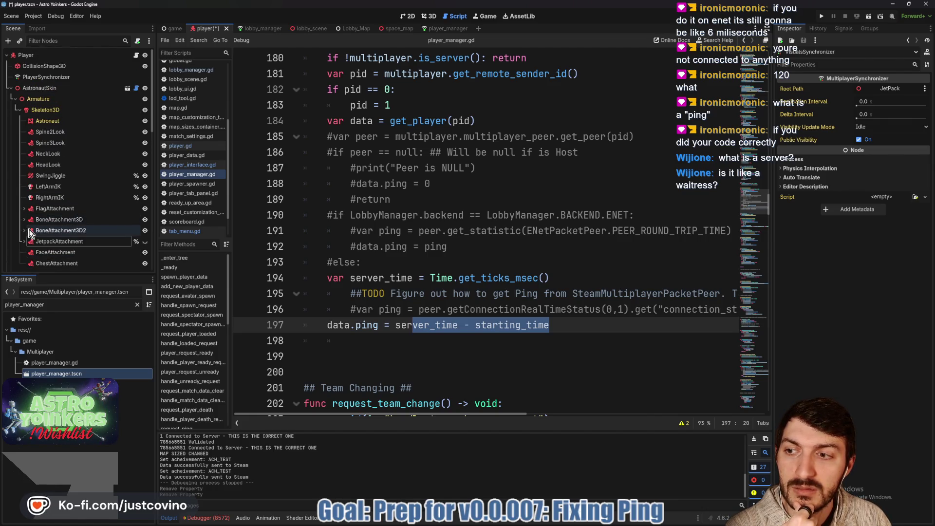
{"action": "left_click", "coordinate": [48, 77]}
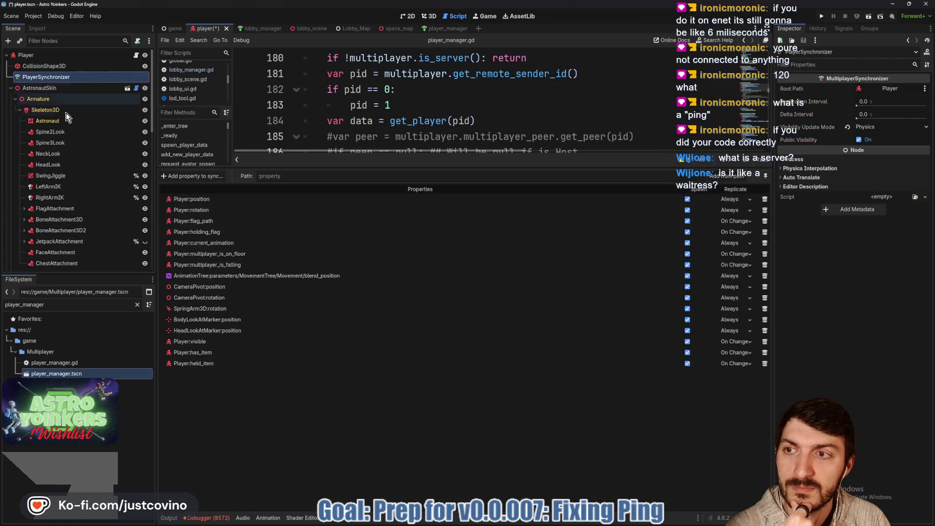
Step: Add FlagAttachment:visible to the synced properties with Replicate set to On Change
{"action": "left_click", "coordinate": [188, 177]}
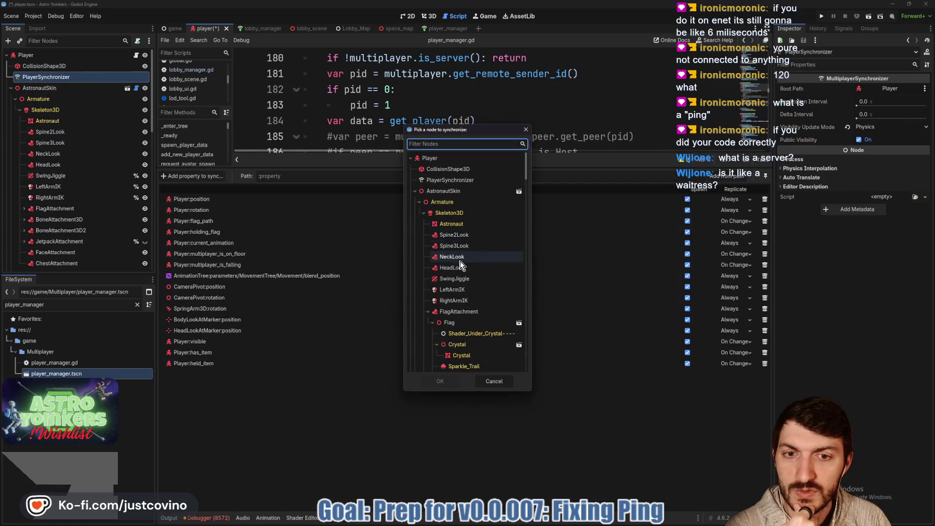
{"action": "left_click", "coordinate": [463, 312]}
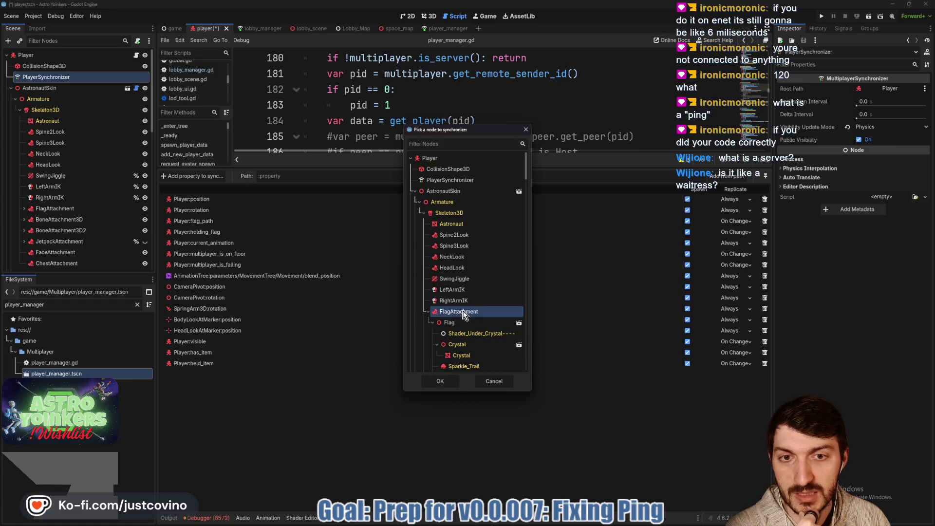
{"action": "left_click", "coordinate": [448, 385]}
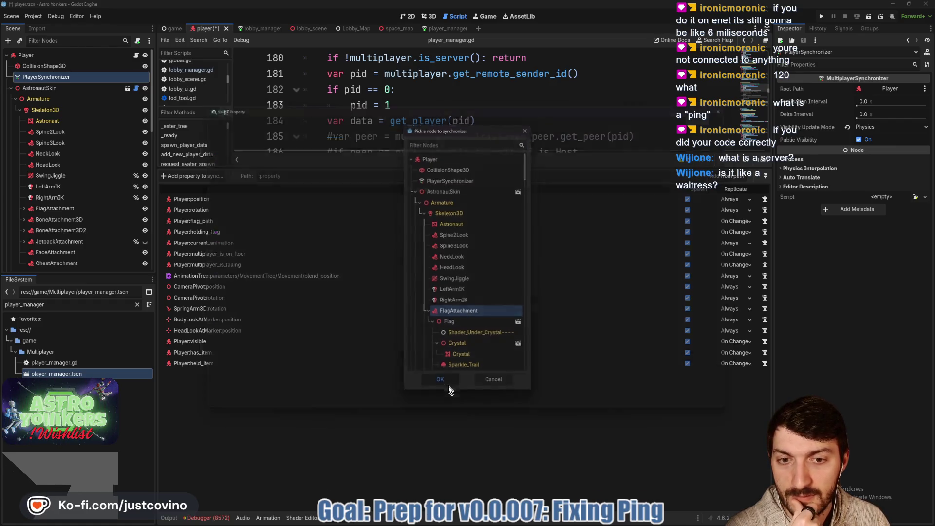
{"action": "type", "text": "visibl"}
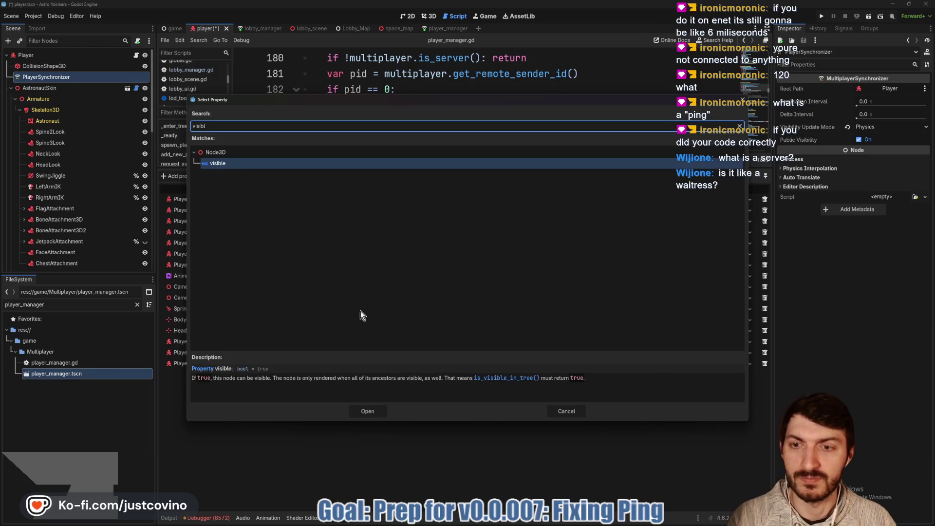
{"action": "left_click", "coordinate": [367, 411]}
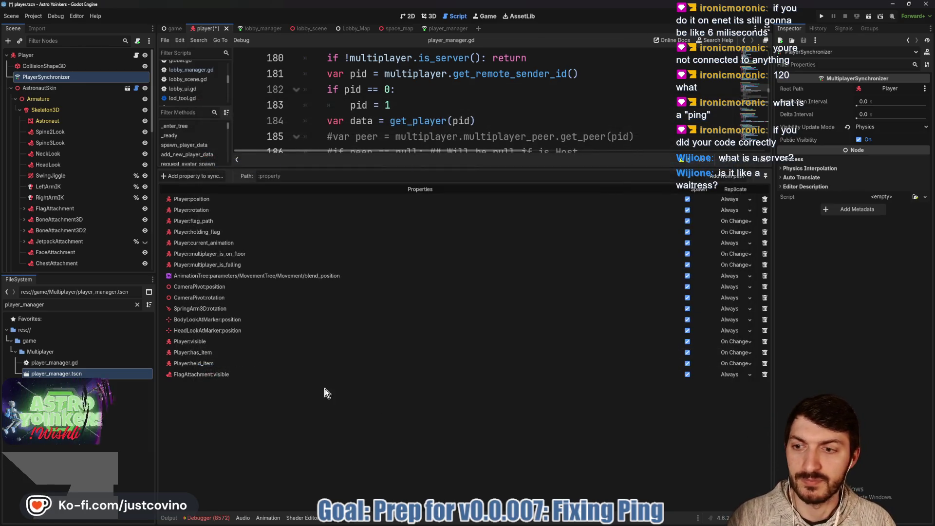
{"action": "scroll", "coordinate": [88, 219], "scroll_direction": "down", "scroll_amount": 3}
{"action": "scroll", "coordinate": [97, 214], "scroll_direction": "up", "scroll_amount": 3}
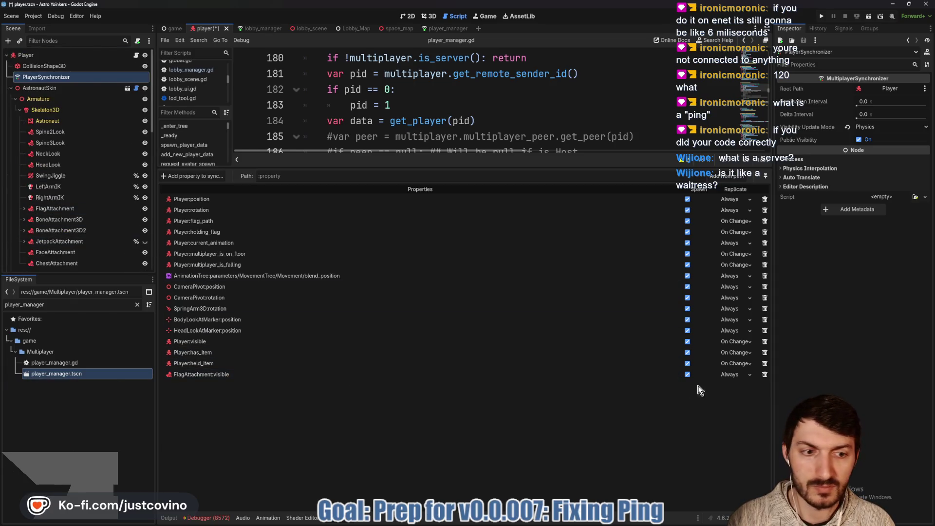
{"action": "left_click", "coordinate": [742, 376]}
{"action": "left_click", "coordinate": [743, 403]}
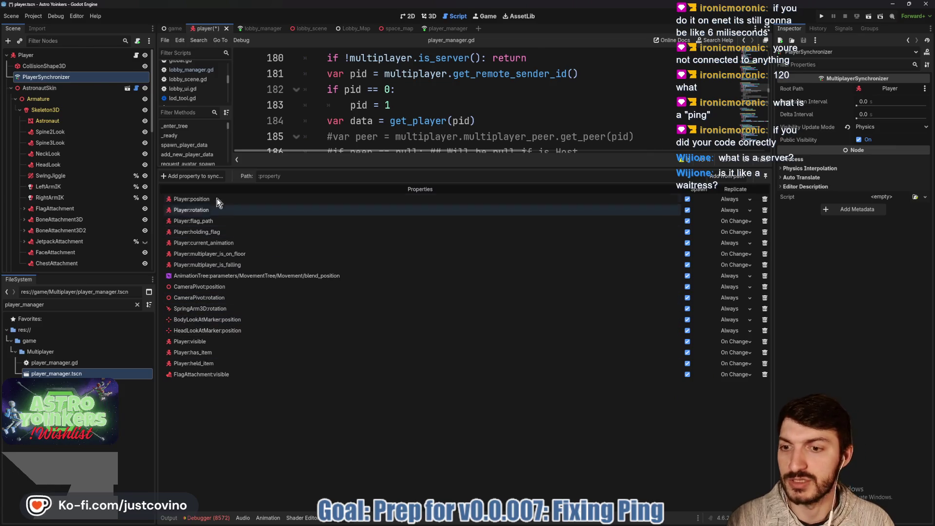
Step: Add JetpackAttachment:visible to the synced properties and save the player scene
{"action": "left_click", "coordinate": [193, 176]}
{"action": "scroll", "coordinate": [469, 309], "scroll_direction": "down", "scroll_amount": 3}
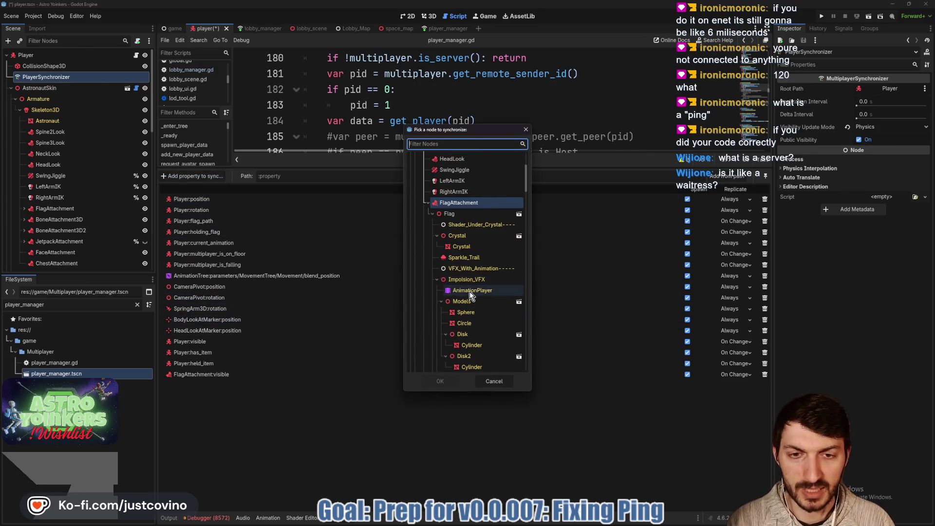
{"action": "scroll", "coordinate": [470, 291], "scroll_direction": "down", "scroll_amount": 5}
{"action": "left_click", "coordinate": [475, 323]}
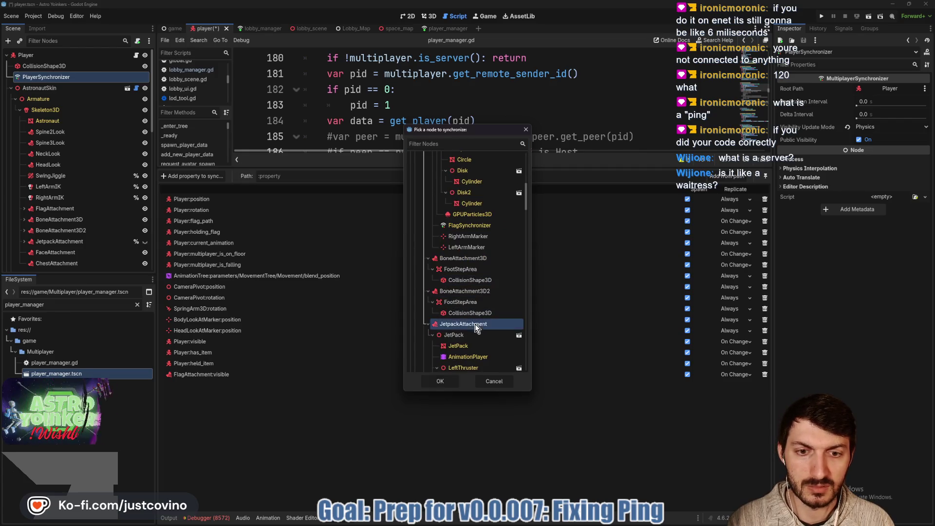
{"action": "left_click", "coordinate": [448, 382]}
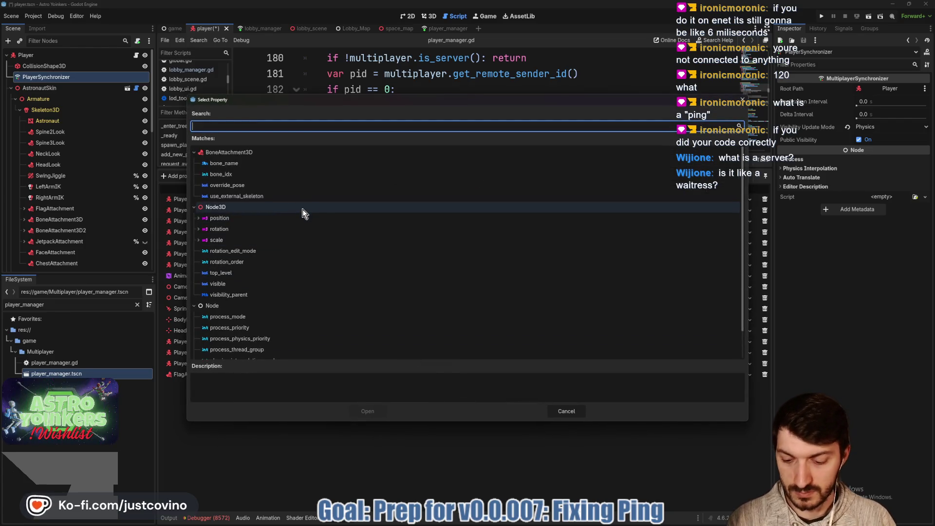
{"action": "type", "text": "visibl"}
{"action": "left_click", "coordinate": [249, 164]}
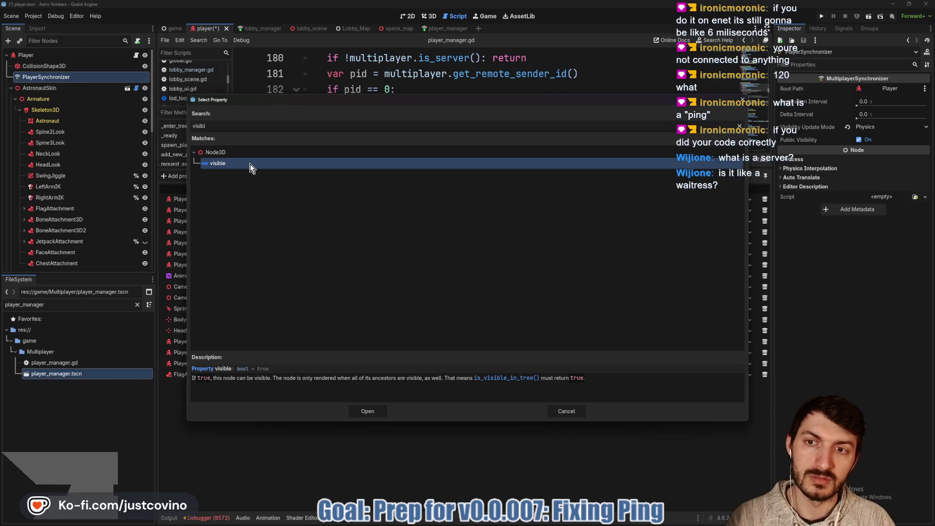
{"action": "left_click", "coordinate": [381, 410]}
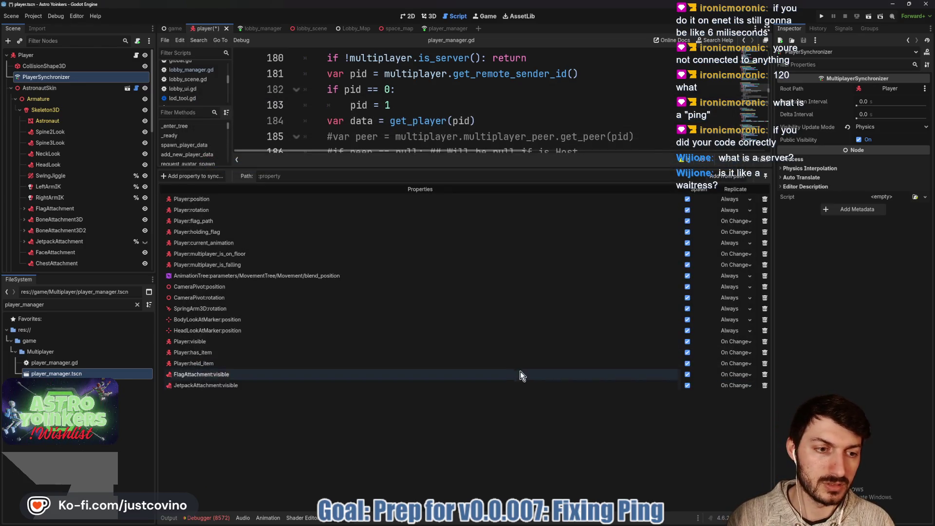
{"action": "key", "text": "ctrl+s"}
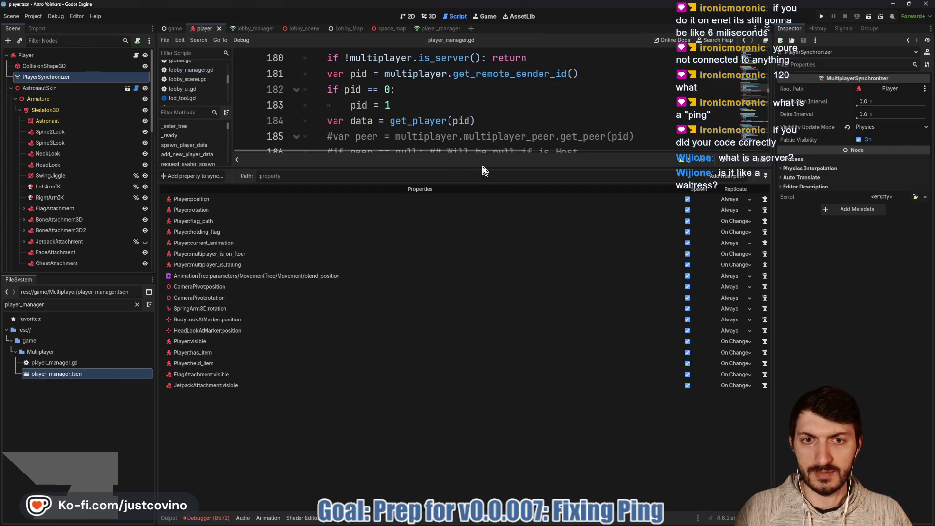
Step: Give the script more room and bring up the debugger's Errors list
{"action": "left_click_drag", "start_coordinate": [483, 167], "coordinate": [482, 341]}
{"action": "left_click", "coordinate": [446, 262]}
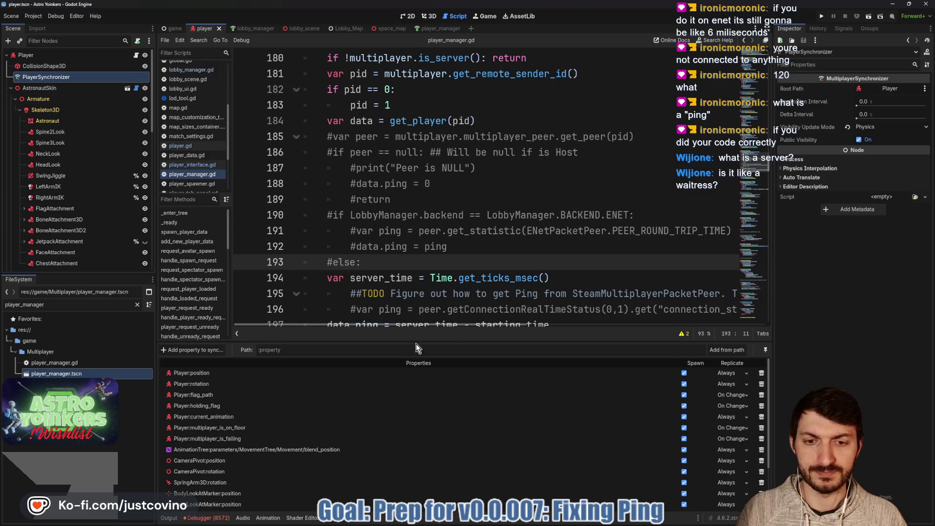
{"action": "mouse_move", "coordinate": [204, 522]}
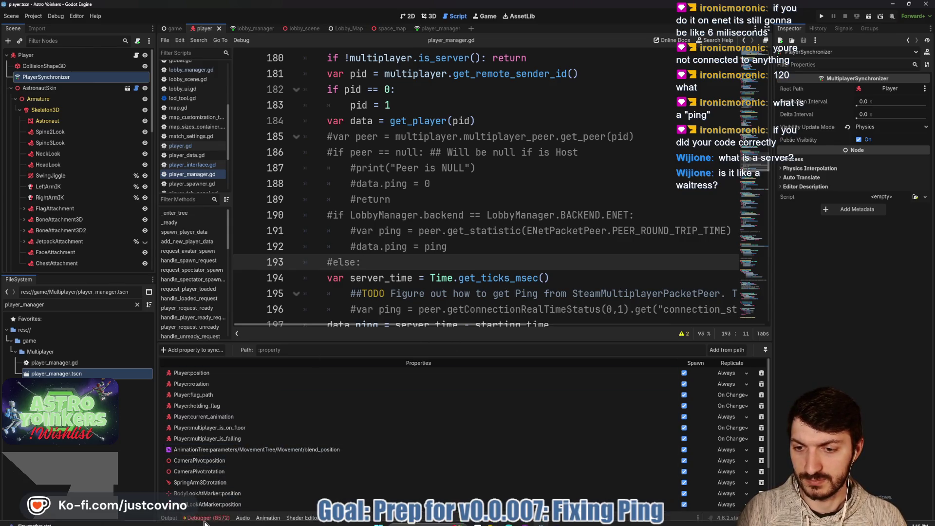
{"action": "left_click", "coordinate": [218, 518]}
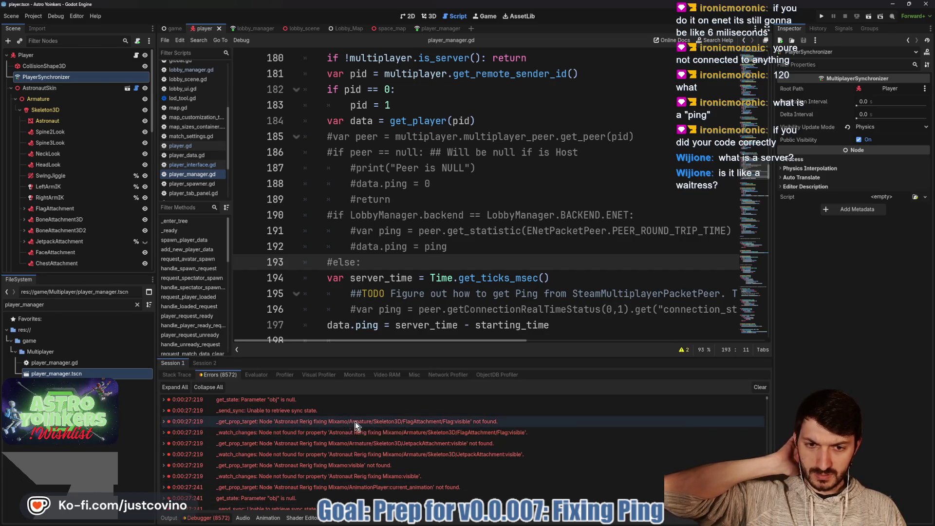
Step: Read the FlagAttachment/Flag:visible node-not-found errors, expand FlagAttachment, and return to Replication
{"action": "mouse_move", "coordinate": [443, 449]}
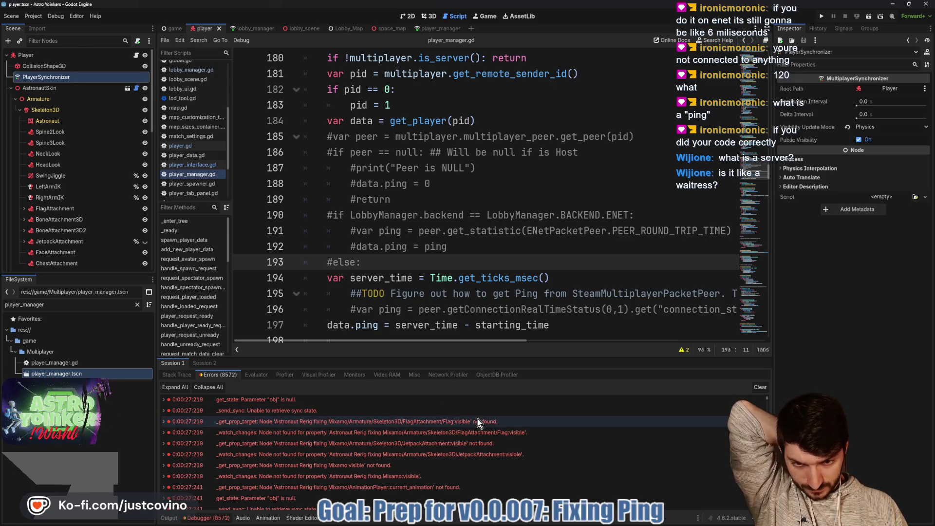
{"action": "mouse_move", "coordinate": [478, 422]}
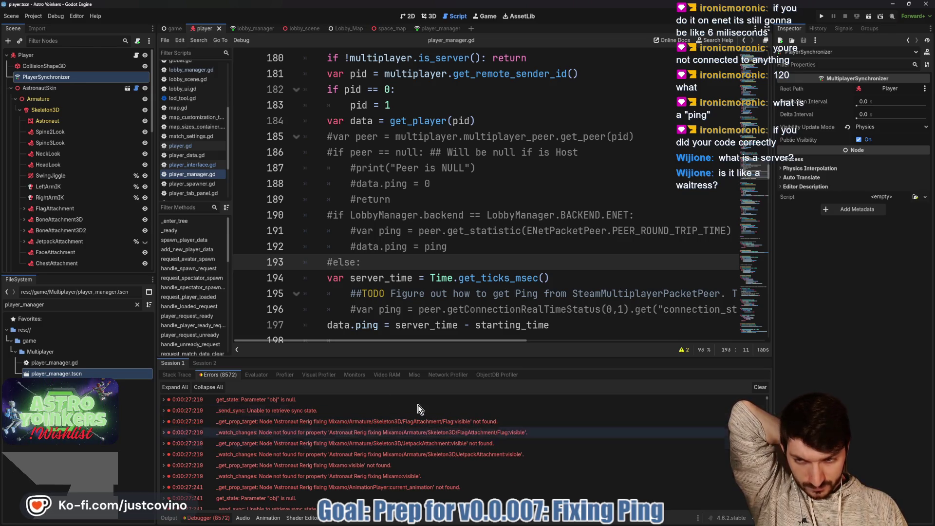
{"action": "left_click", "coordinate": [25, 208]}
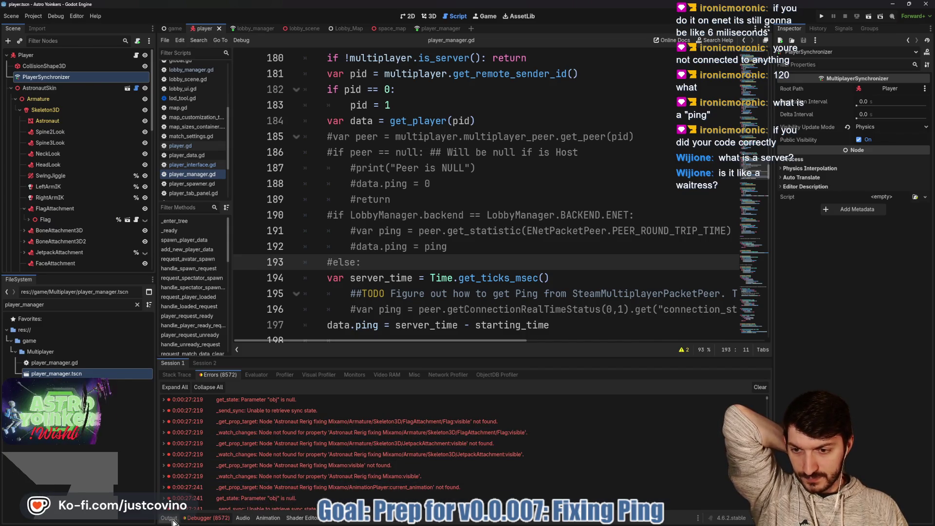
{"action": "left_click", "coordinate": [327, 522]}
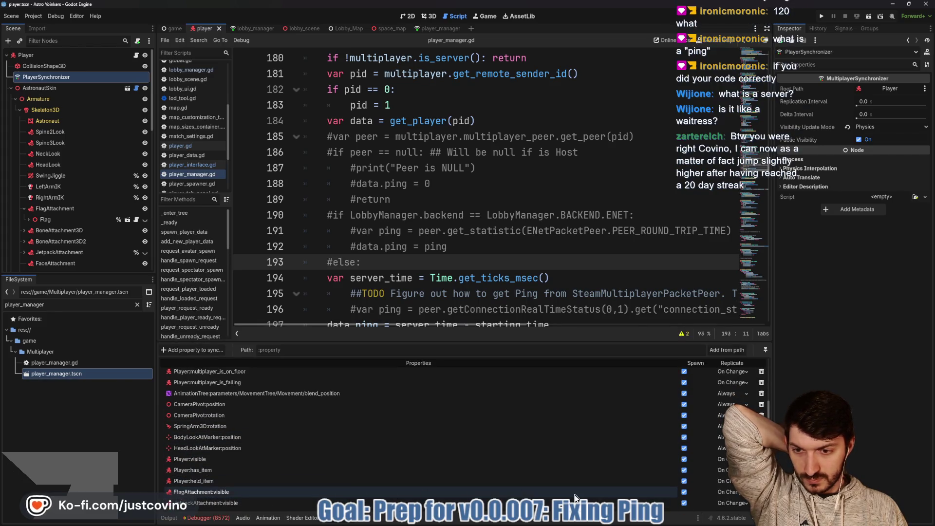
Step: Swap the FlagAttachment:visible sync entry for Flag:visible, replicating On Change
{"action": "left_click", "coordinate": [762, 492]}
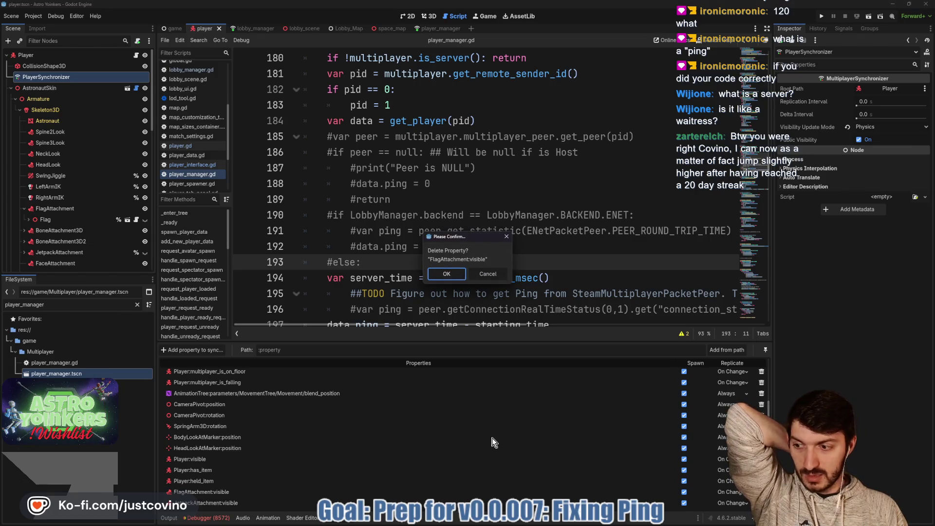
{"action": "left_click", "coordinate": [446, 274]}
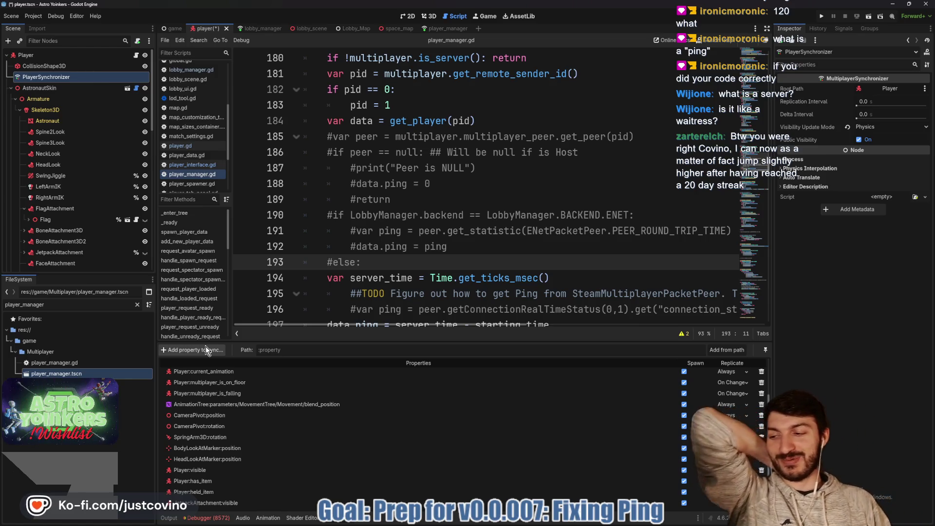
{"action": "left_click", "coordinate": [207, 349]}
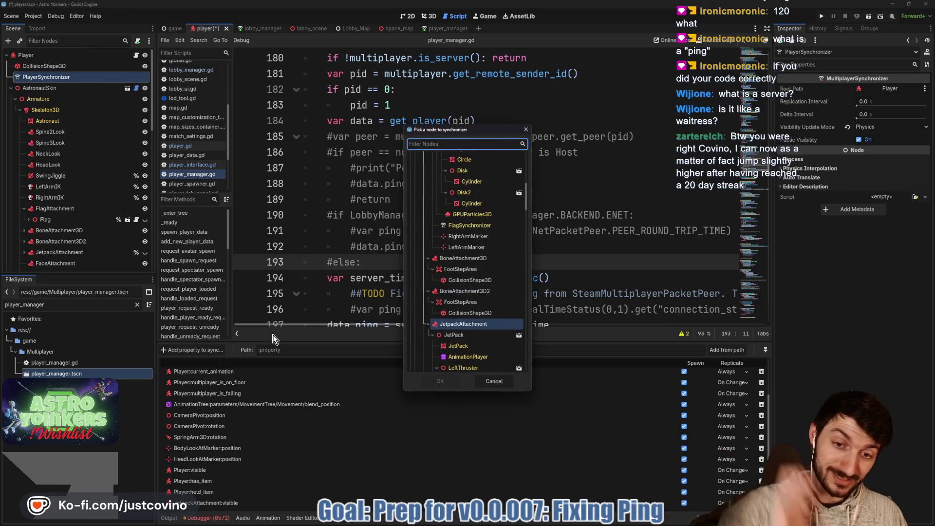
{"action": "scroll", "coordinate": [457, 305], "scroll_direction": "up", "scroll_amount": 4}
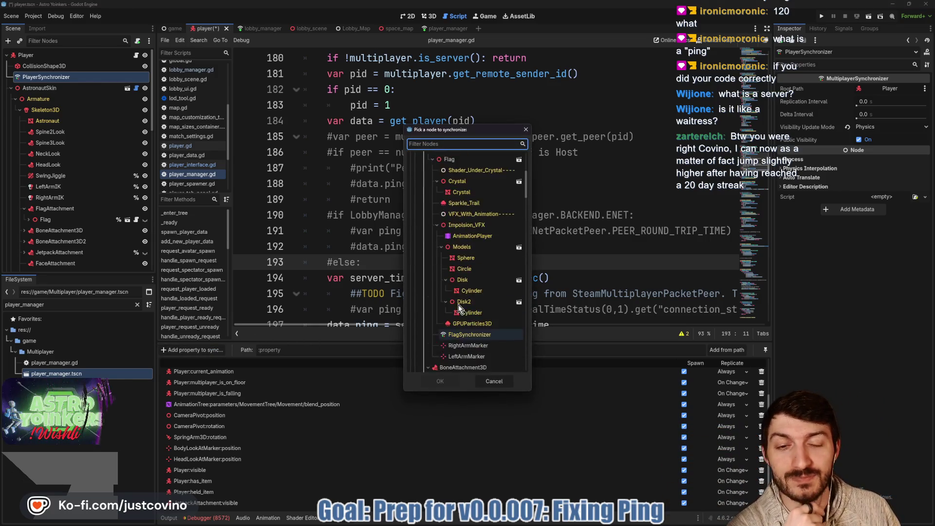
{"action": "scroll", "coordinate": [458, 305], "scroll_direction": "up", "scroll_amount": 2}
{"action": "left_click", "coordinate": [460, 213]}
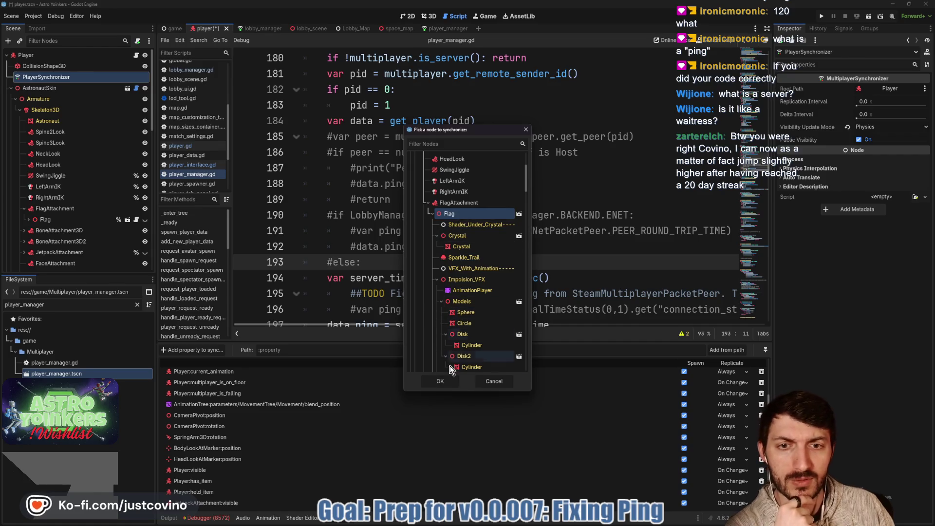
{"action": "left_click", "coordinate": [440, 381]}
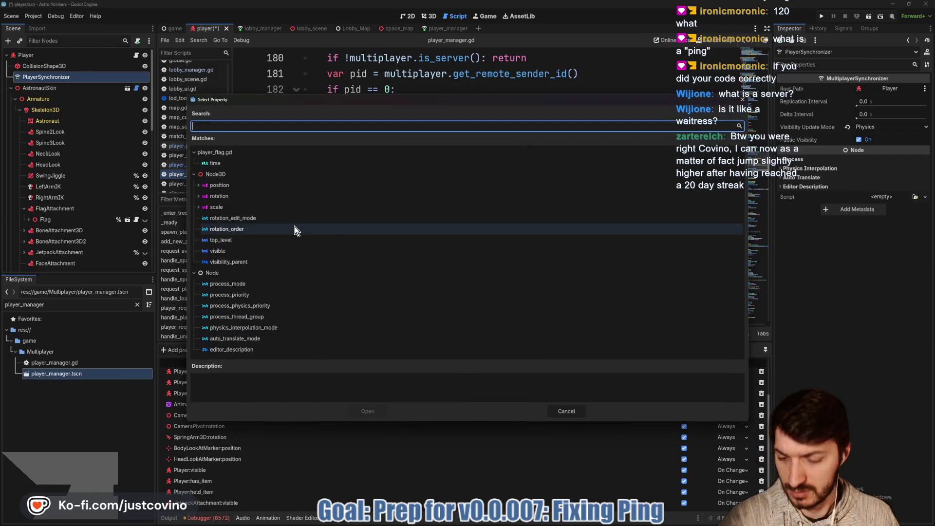
{"action": "type", "text": "visib"}
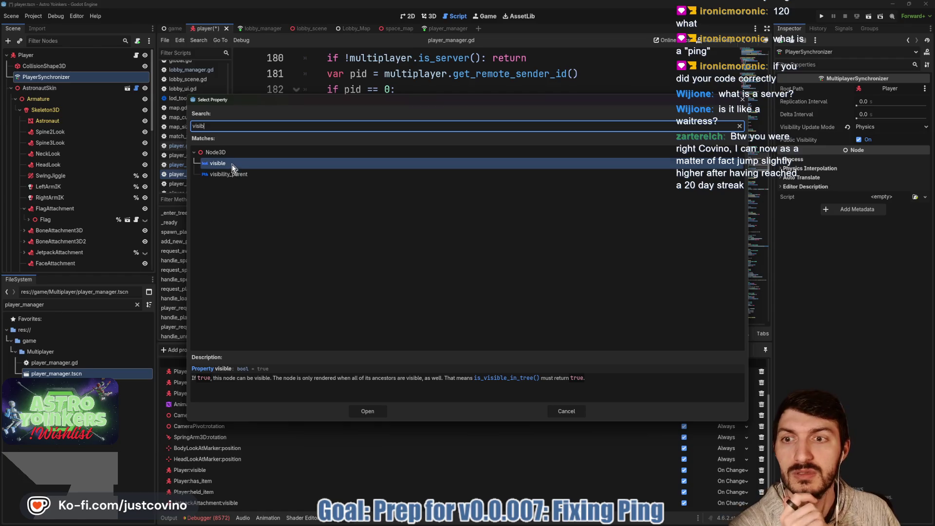
{"action": "left_click", "coordinate": [231, 165]}
{"action": "left_click", "coordinate": [368, 411]}
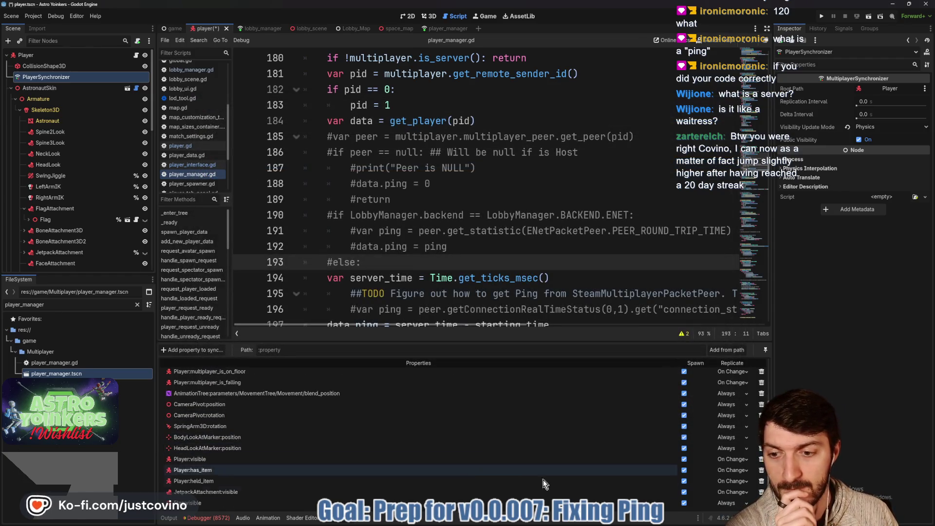
{"action": "left_click", "coordinate": [728, 520]}
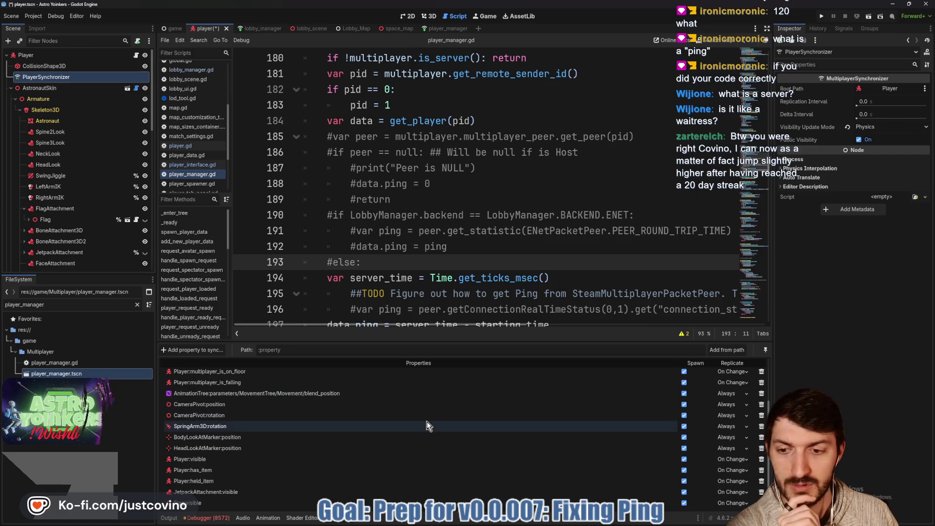
Step: Reopen the debugger's Errors list and scroll through the missing-node sync errors
{"action": "left_click", "coordinate": [219, 519]}
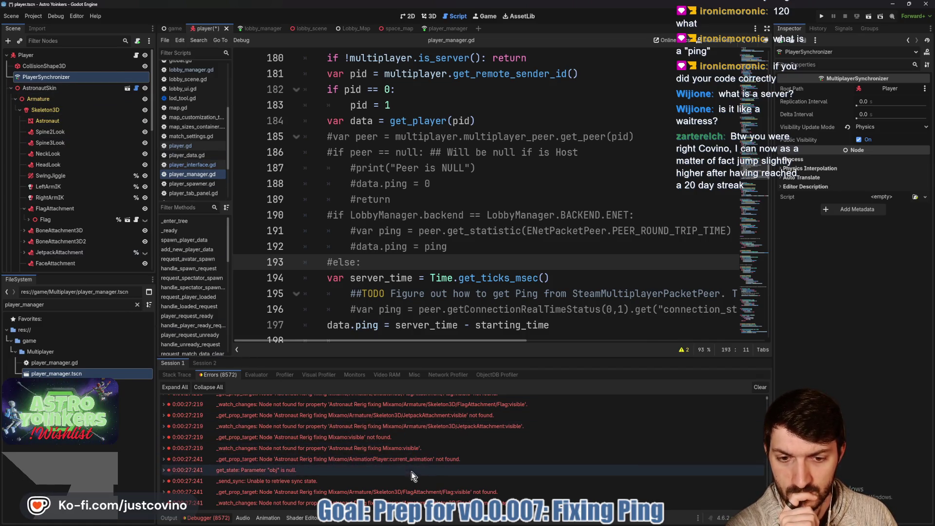
{"action": "scroll", "coordinate": [415, 478], "scroll_direction": "down", "scroll_amount": 3}
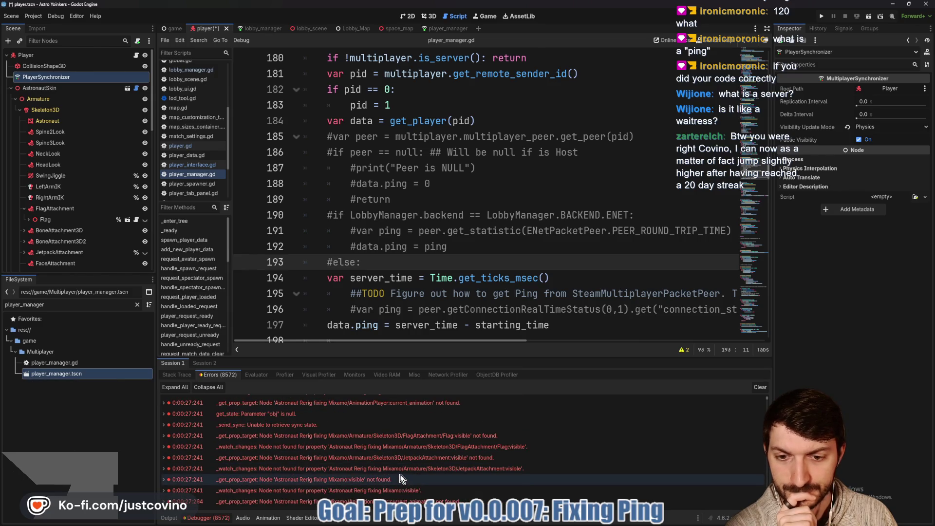
{"action": "scroll", "coordinate": [395, 482], "scroll_direction": "down", "scroll_amount": 1}
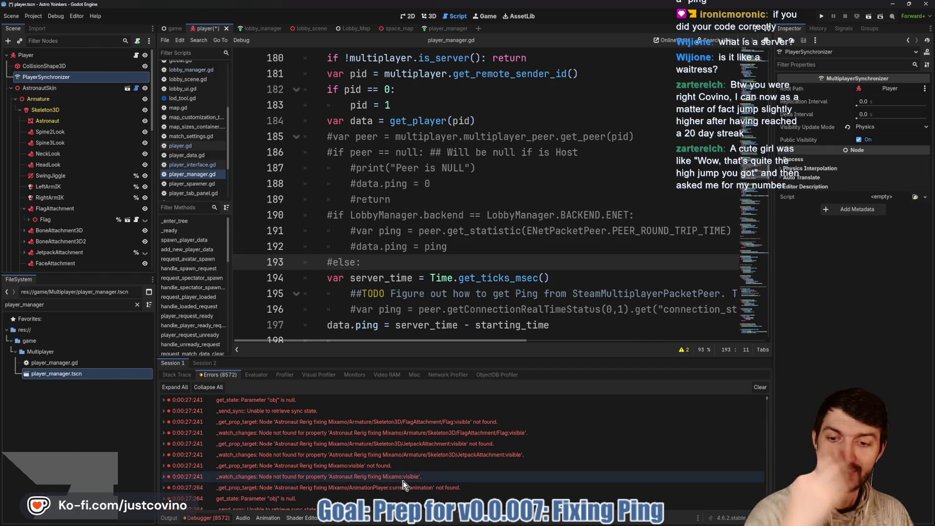
{"action": "scroll", "coordinate": [396, 482], "scroll_direction": "down", "scroll_amount": 3}
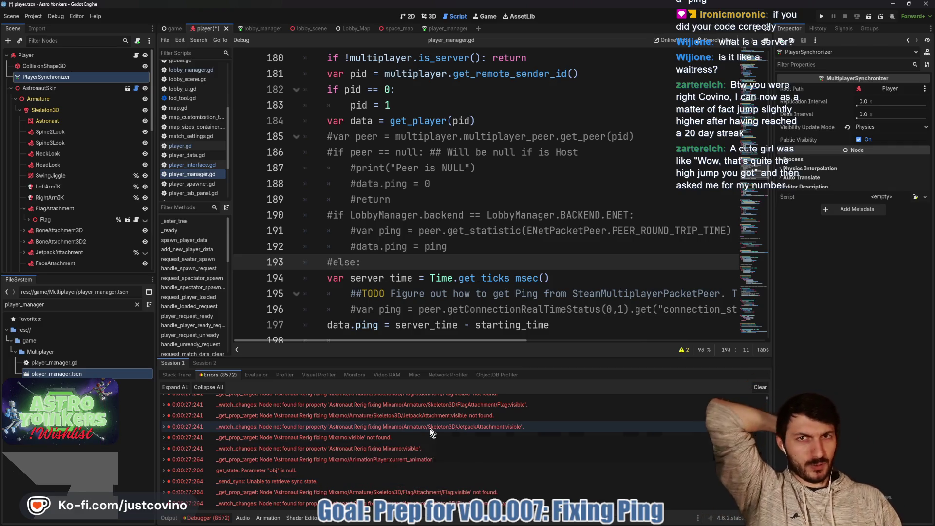
{"action": "scroll", "coordinate": [424, 430], "scroll_direction": "down", "scroll_amount": 1}
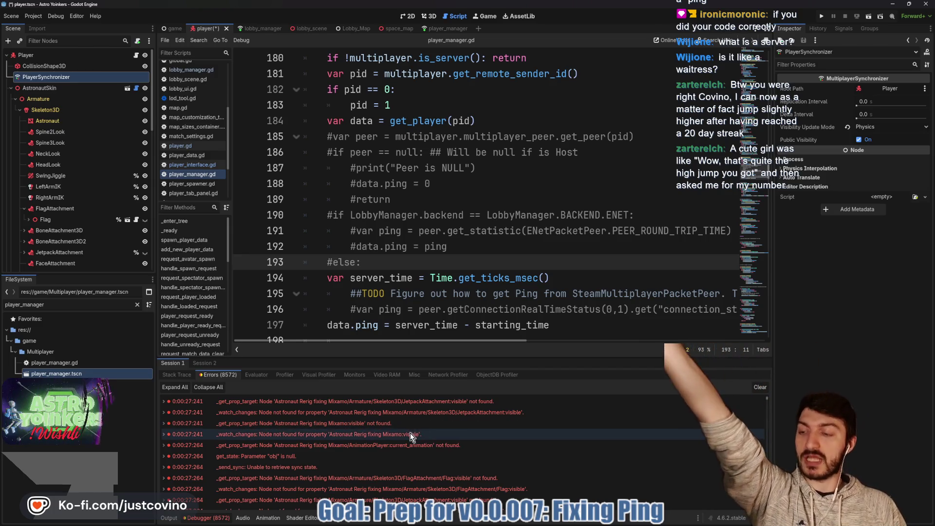
{"action": "scroll", "coordinate": [404, 438], "scroll_direction": "down", "scroll_amount": 4}
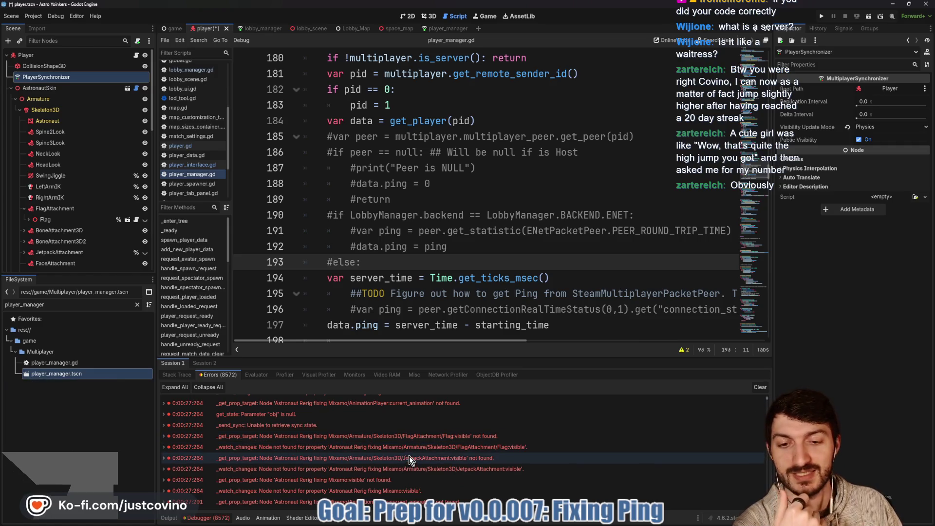
Step: Drag the Debugger splitter upward to enlarge the Errors list, then scroll further
{"action": "mouse_move", "coordinate": [410, 436]}
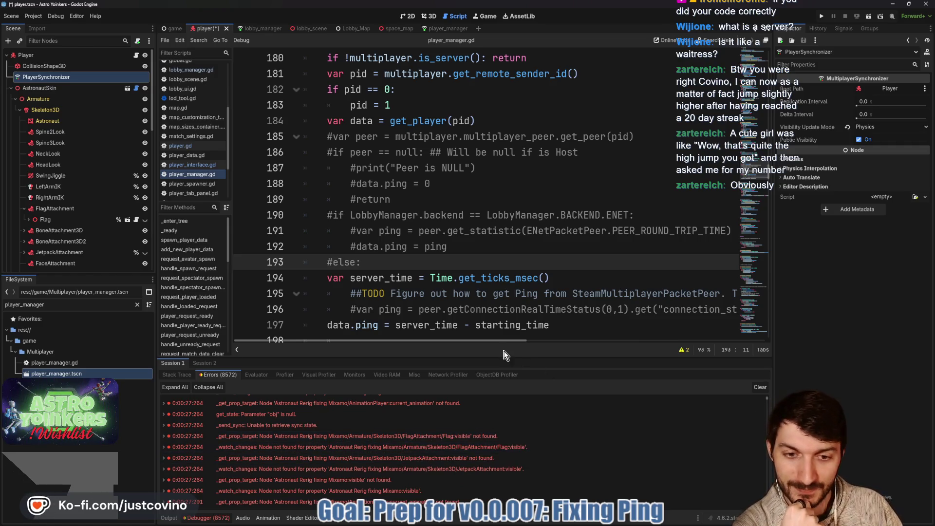
{"action": "left_click_drag", "start_coordinate": [502, 357], "coordinate": [487, 174]}
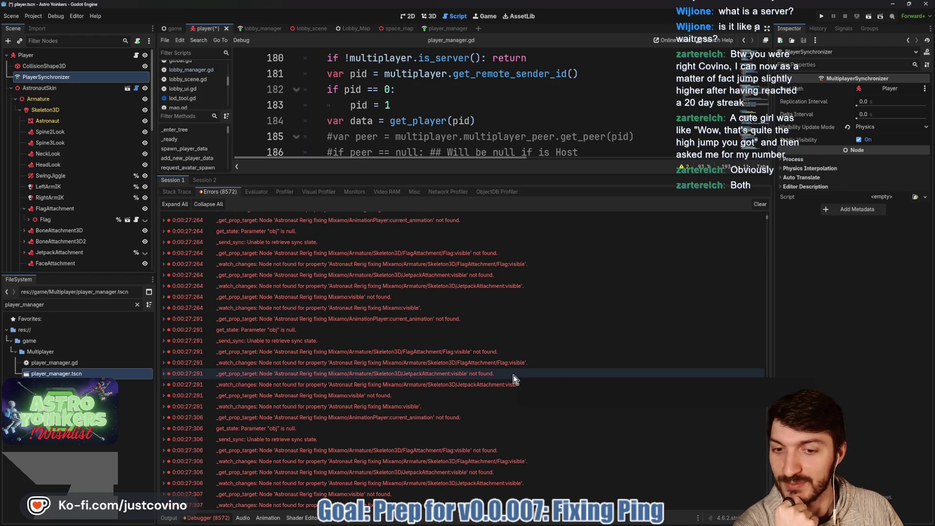
{"action": "scroll", "coordinate": [514, 375], "scroll_direction": "down", "scroll_amount": 3}
{"action": "mouse_move", "coordinate": [507, 381]}
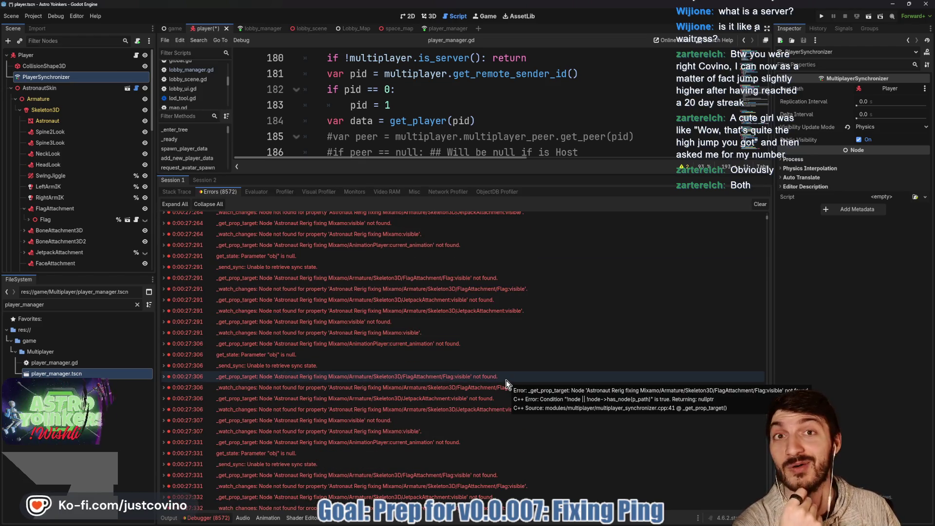
{"action": "scroll", "coordinate": [497, 378], "scroll_direction": "down", "scroll_amount": 1}
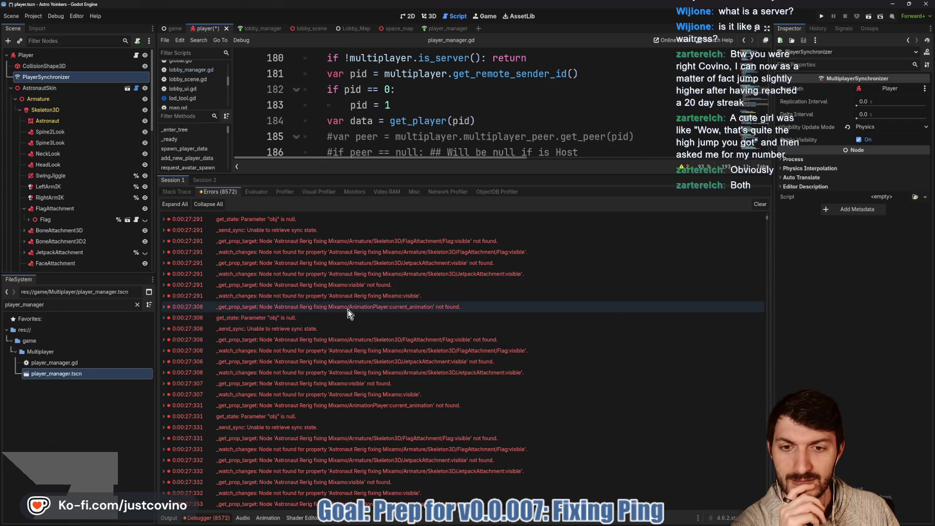
{"action": "mouse_move", "coordinate": [347, 312]}
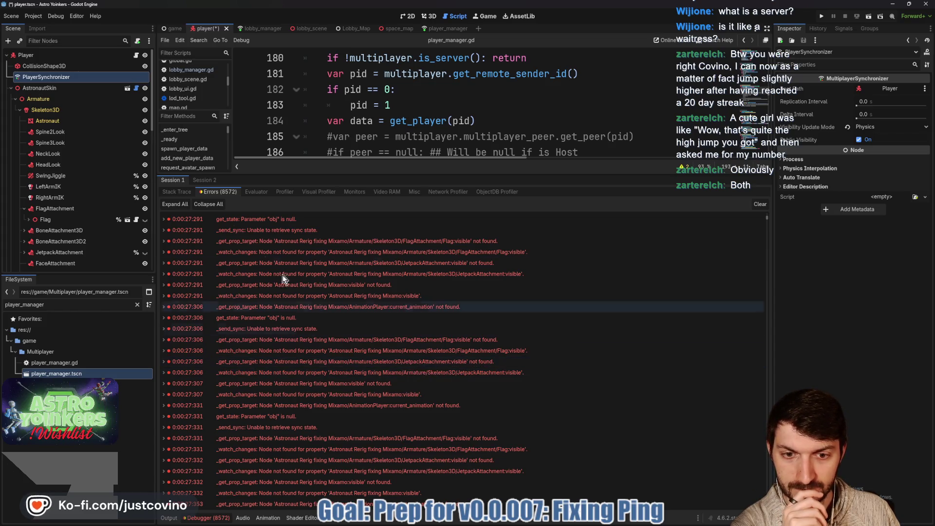
Step: Add AnimationPlayer:current_animation to the player synchronizer, replicating On Change
{"action": "left_click", "coordinate": [344, 518]}
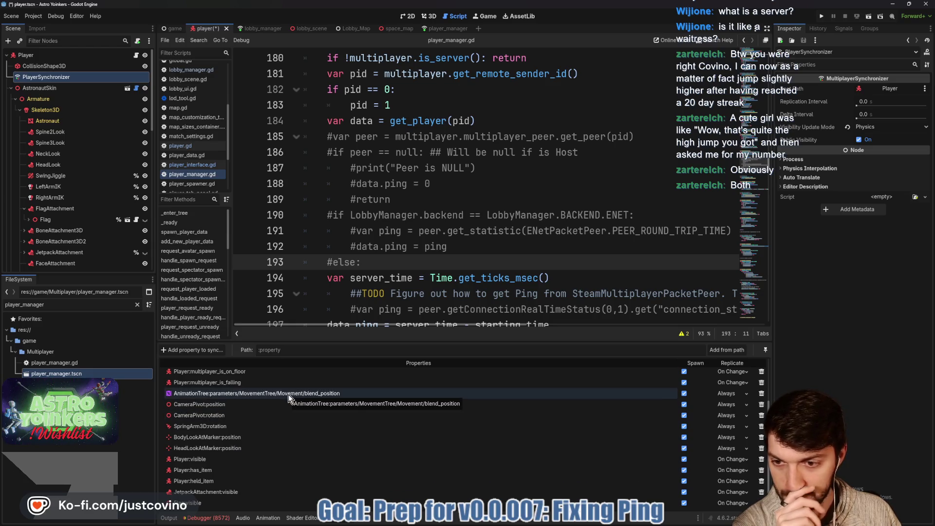
{"action": "scroll", "coordinate": [271, 434], "scroll_direction": "up", "scroll_amount": 3}
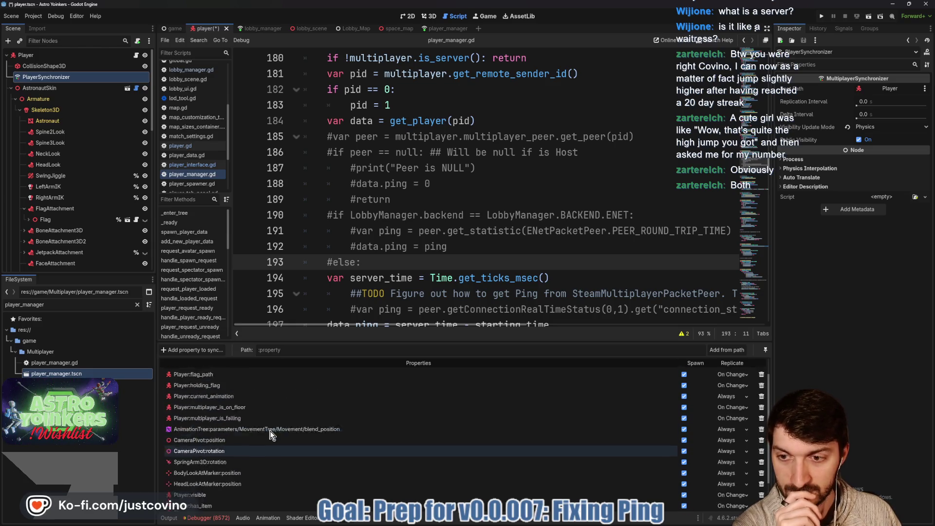
{"action": "left_click", "coordinate": [201, 353]}
{"action": "scroll", "coordinate": [451, 252], "scroll_direction": "up", "scroll_amount": 3}
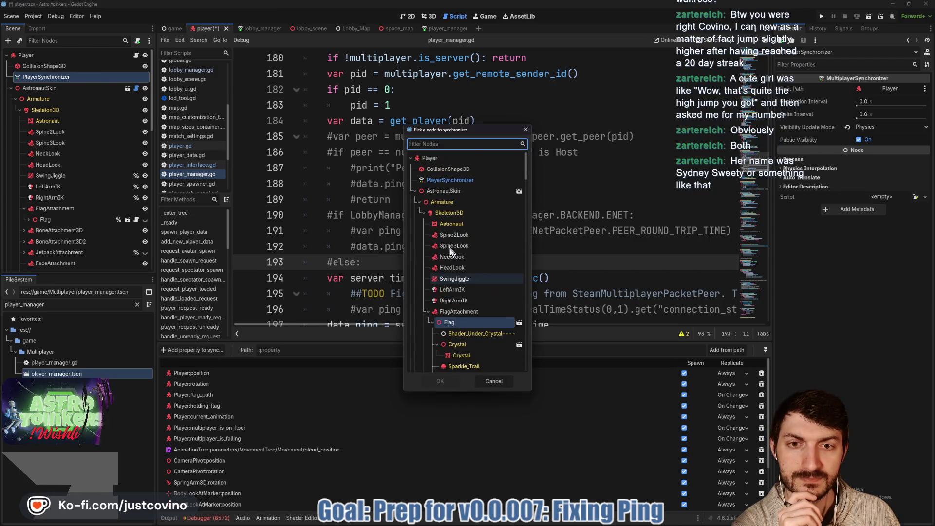
{"action": "left_click", "coordinate": [427, 313]}
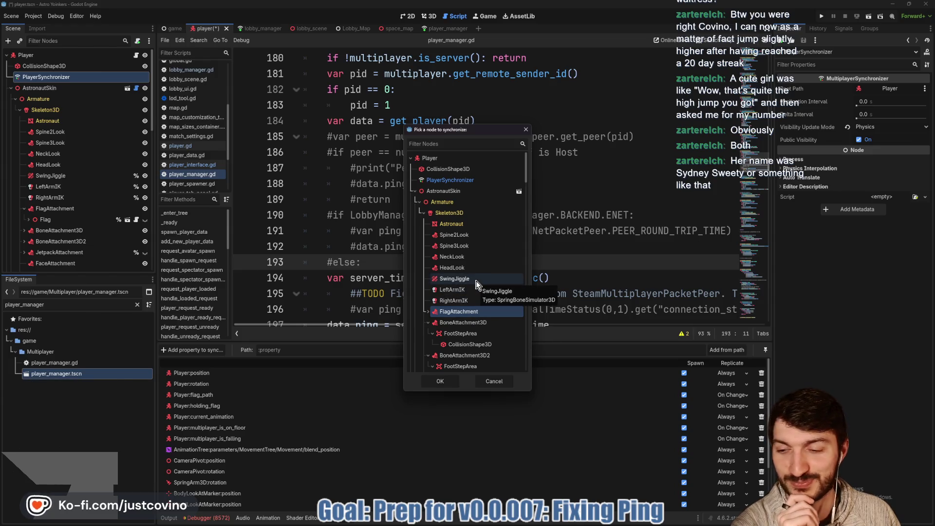
{"action": "scroll", "coordinate": [472, 286], "scroll_direction": "down", "scroll_amount": 5}
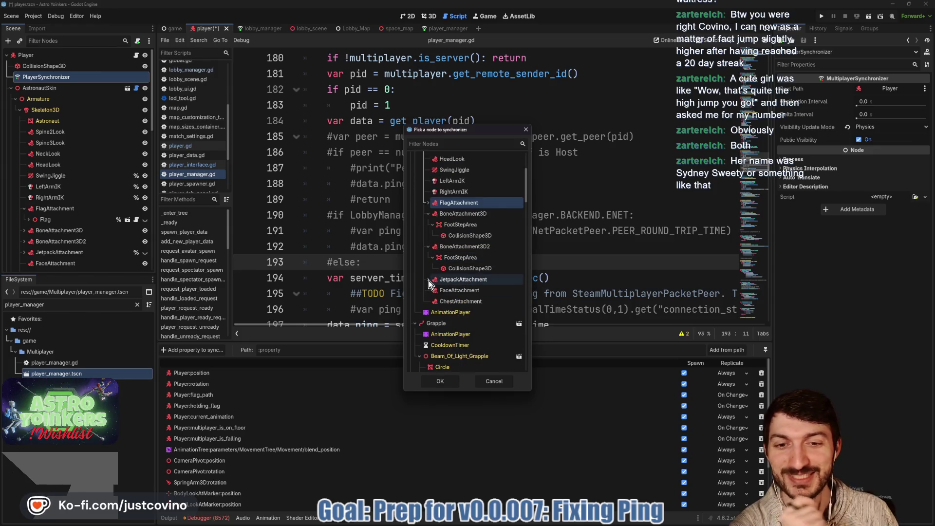
{"action": "left_click", "coordinate": [460, 313]}
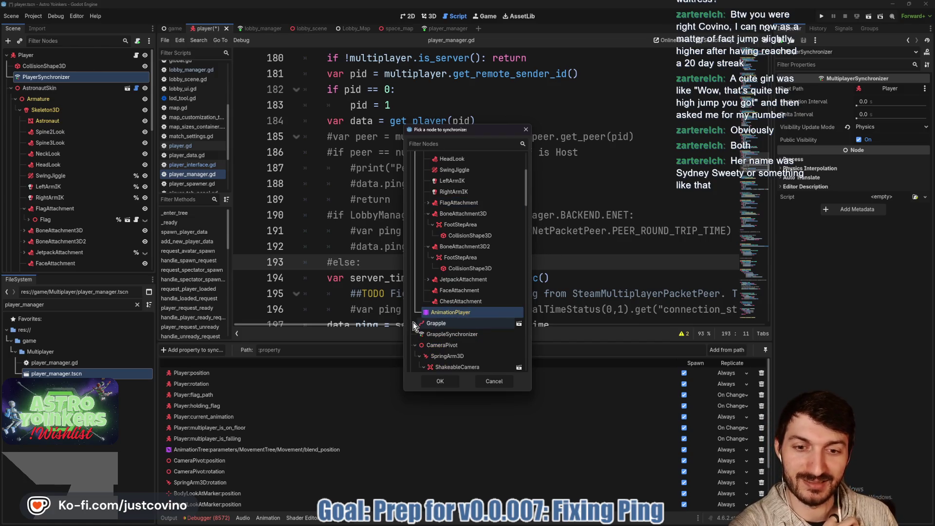
{"action": "left_click", "coordinate": [441, 381]}
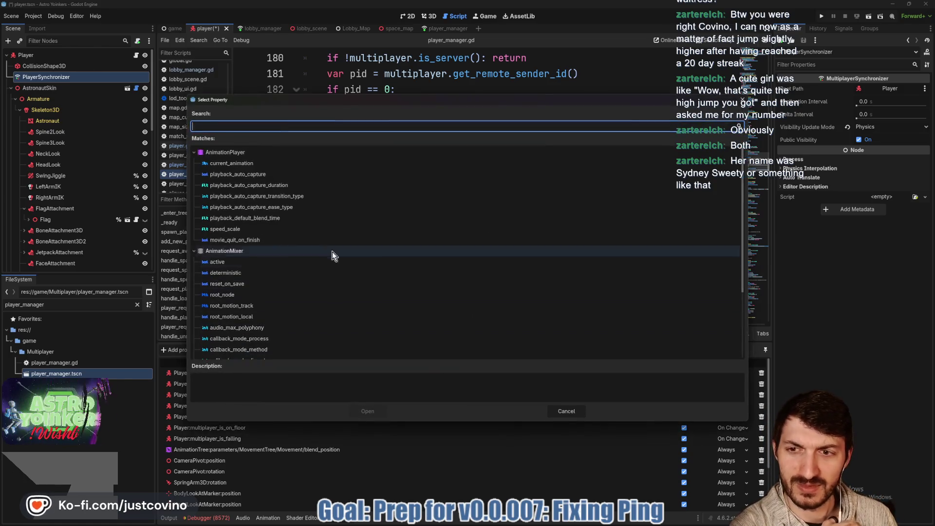
{"action": "left_click", "coordinate": [273, 165]}
{"action": "left_click", "coordinate": [360, 413]}
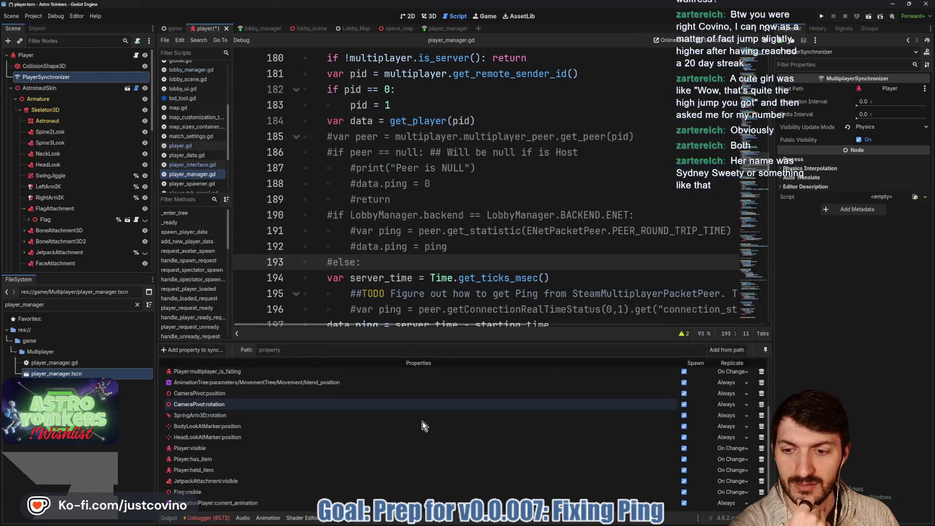
{"action": "left_click", "coordinate": [726, 520]}
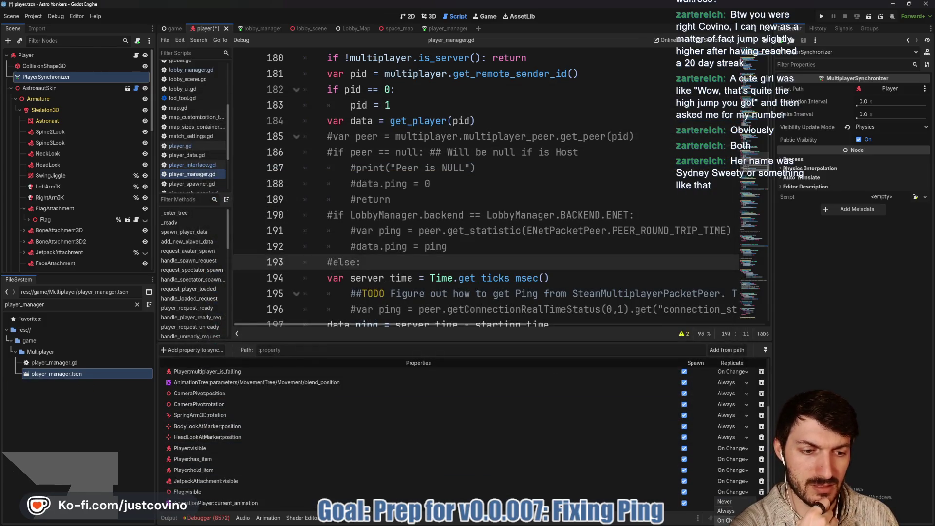
{"action": "left_click", "coordinate": [437, 232]}
Step: Save the player scene and return to the debugger's error list
{"action": "key", "text": "ctrl+s"}
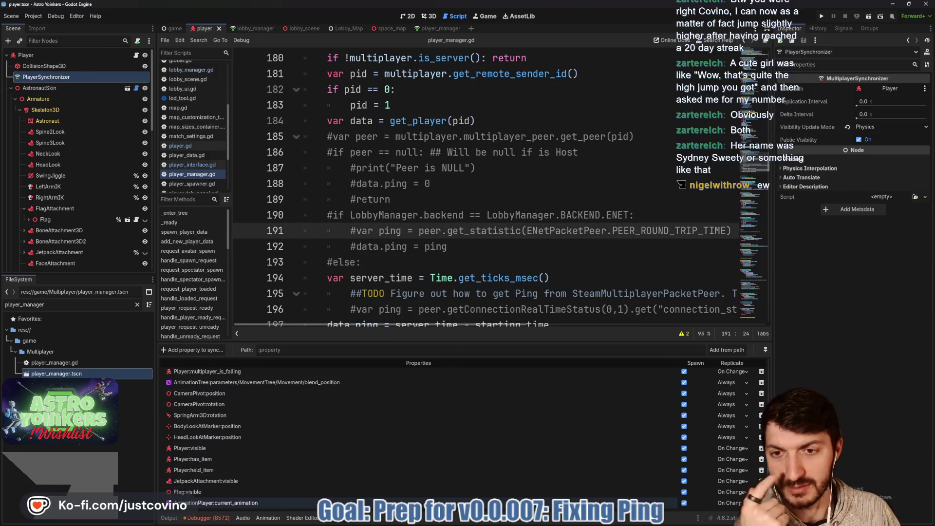
{"action": "mouse_move", "coordinate": [475, 523]}
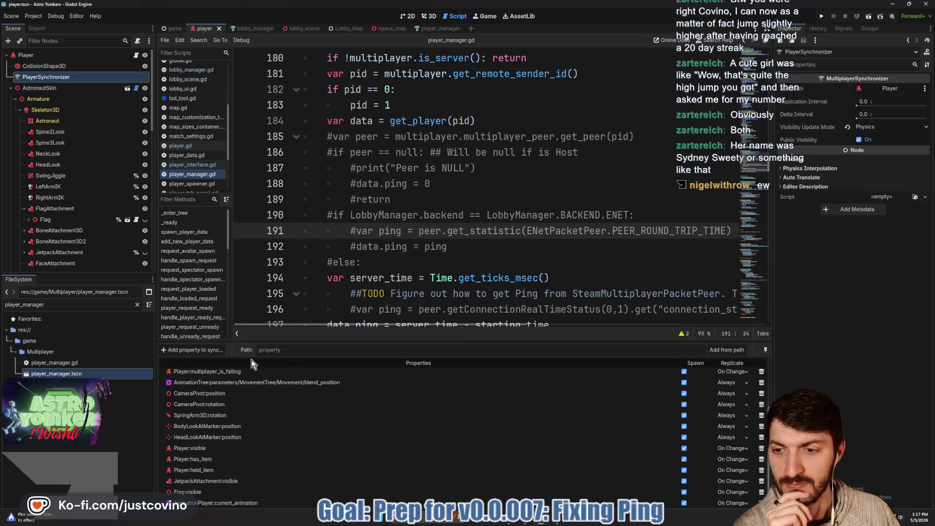
{"action": "left_click", "coordinate": [226, 517]}
{"action": "scroll", "coordinate": [434, 423], "scroll_direction": "down", "scroll_amount": 5}
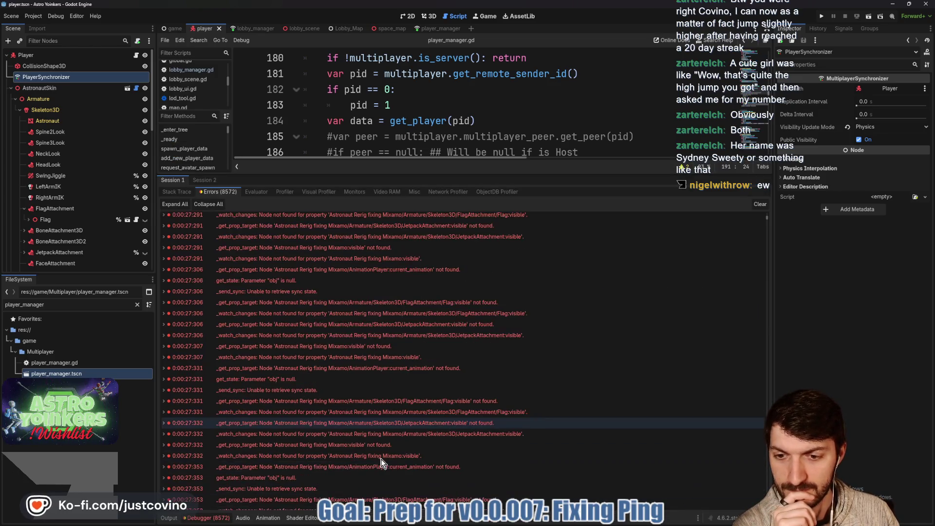
Step: Scroll the errors, clear all 8572 logged errors, and switch to the Output log
{"action": "mouse_move", "coordinate": [434, 423]}
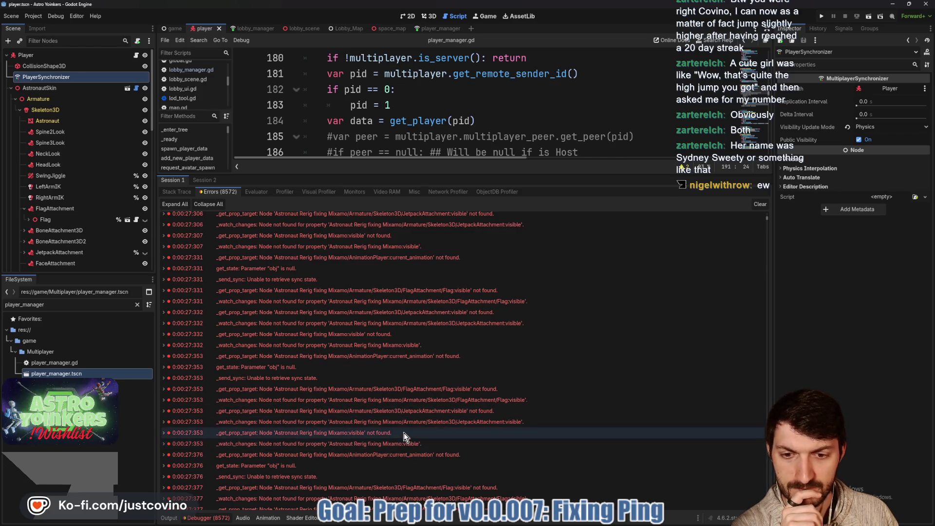
{"action": "scroll", "coordinate": [410, 451], "scroll_direction": "down", "scroll_amount": 5}
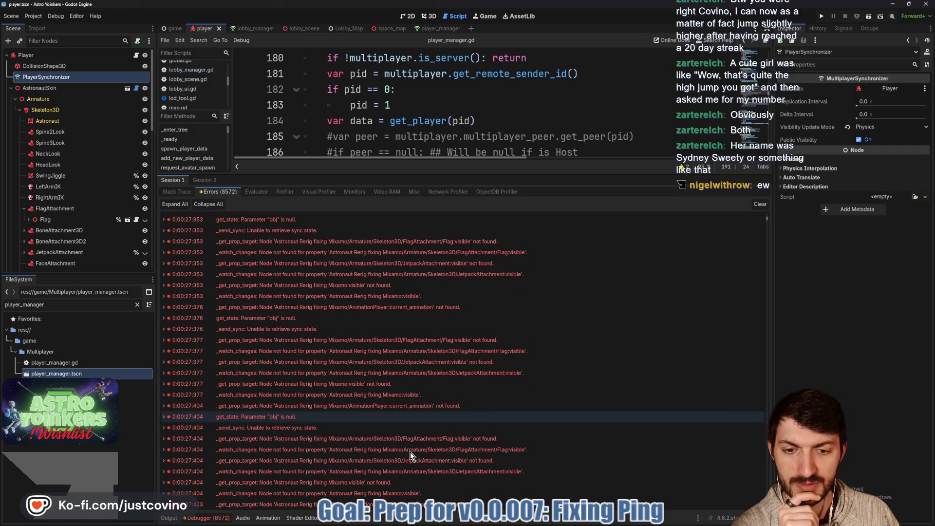
{"action": "scroll", "coordinate": [410, 455], "scroll_direction": "down", "scroll_amount": 4}
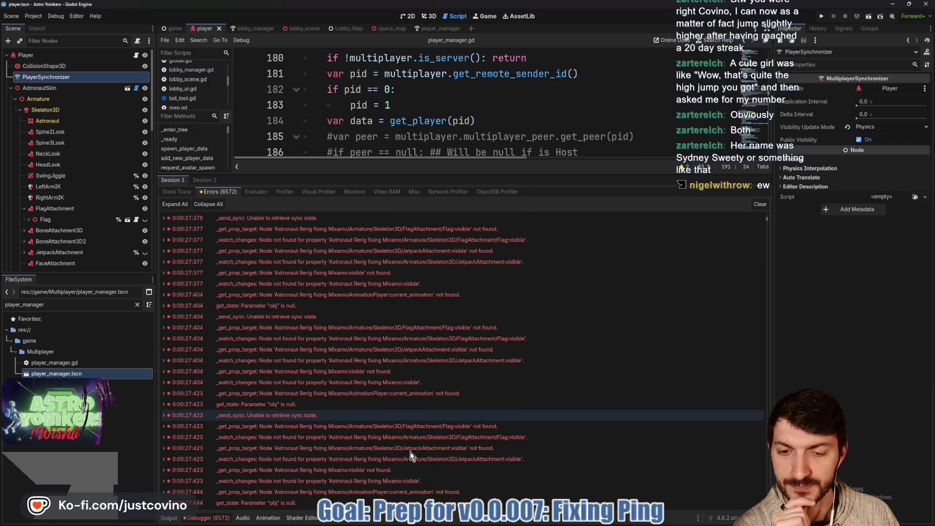
{"action": "mouse_move", "coordinate": [326, 407]}
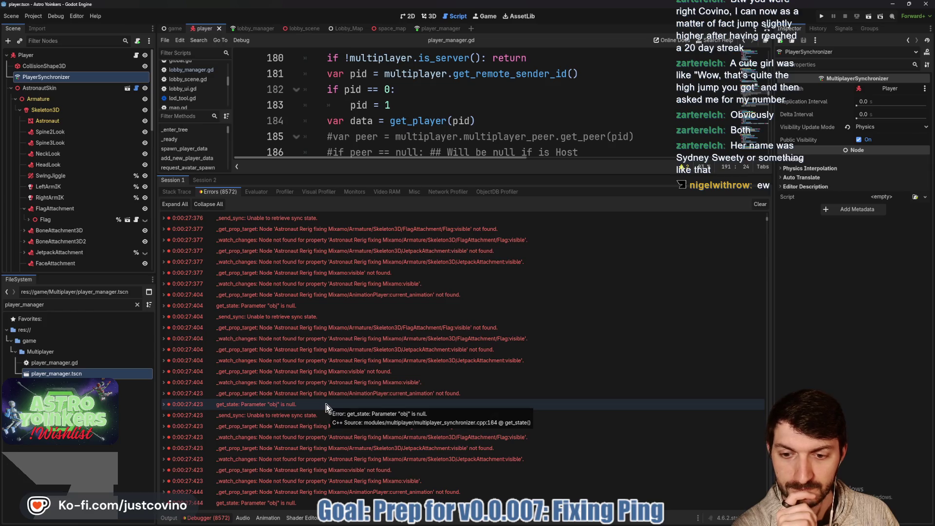
{"action": "scroll", "coordinate": [326, 404], "scroll_direction": "down", "scroll_amount": 1}
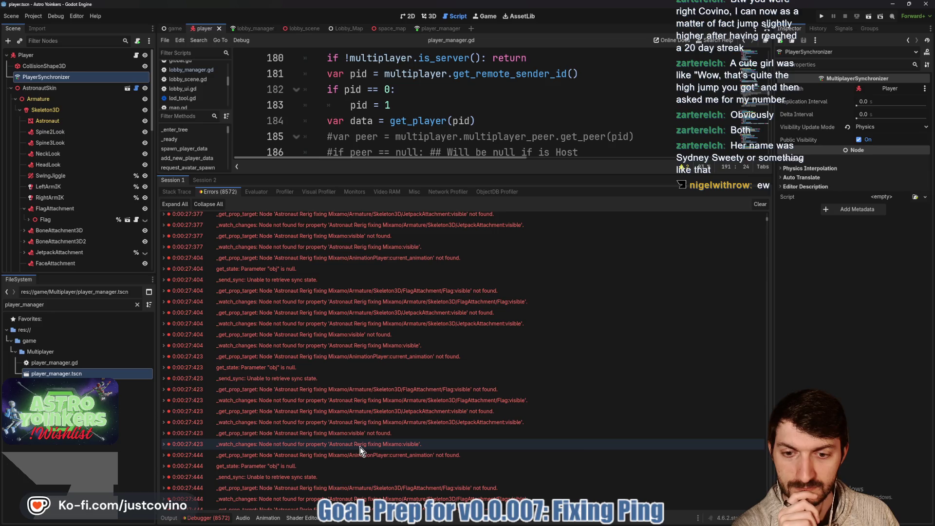
{"action": "left_click", "coordinate": [760, 204]}
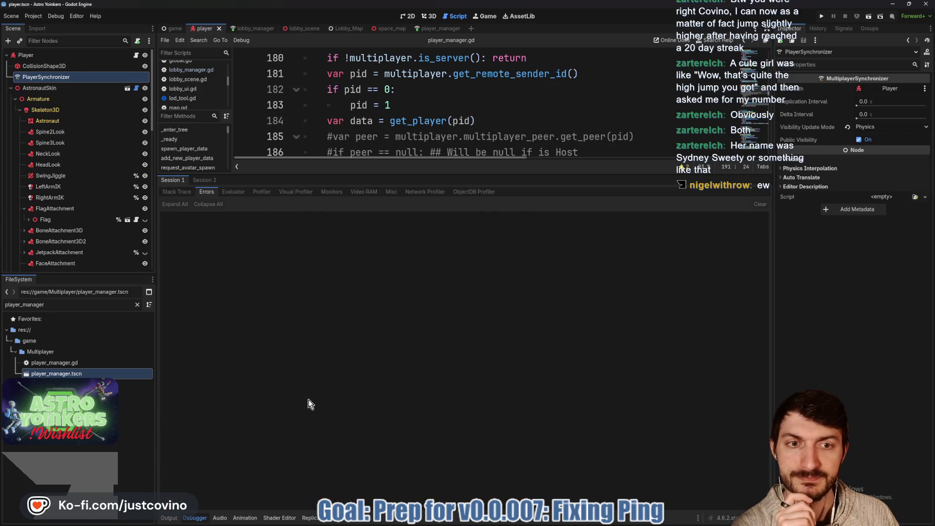
{"action": "left_click", "coordinate": [169, 519]}
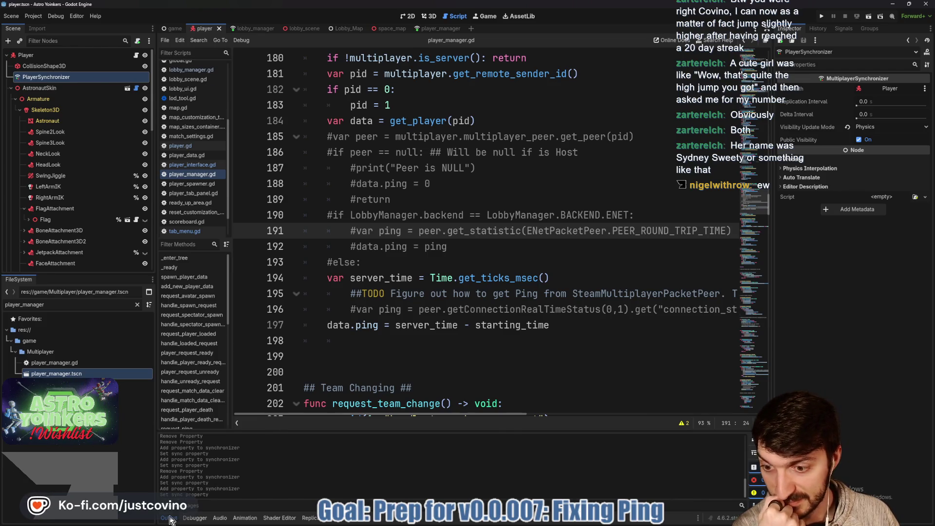
Step: Add AstronautSkin:visible to the player synchronizer On Change, save the scene, and run the game
{"action": "left_click", "coordinate": [169, 519]}
{"action": "left_click", "coordinate": [319, 519]}
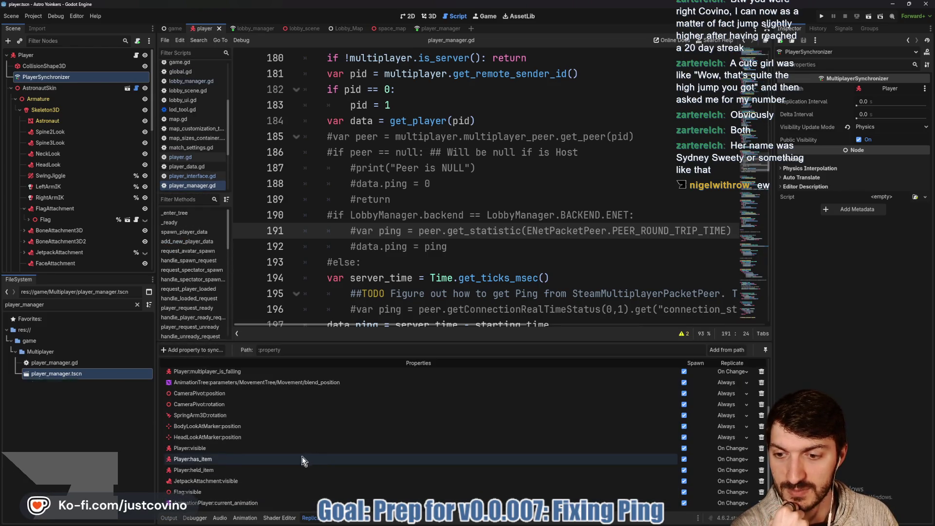
{"action": "left_click", "coordinate": [199, 352]}
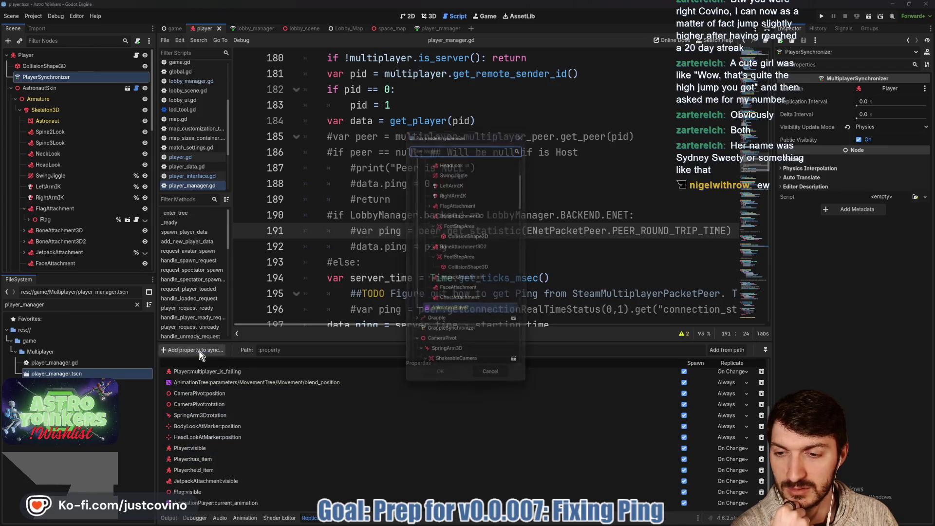
{"action": "left_click", "coordinate": [446, 193]}
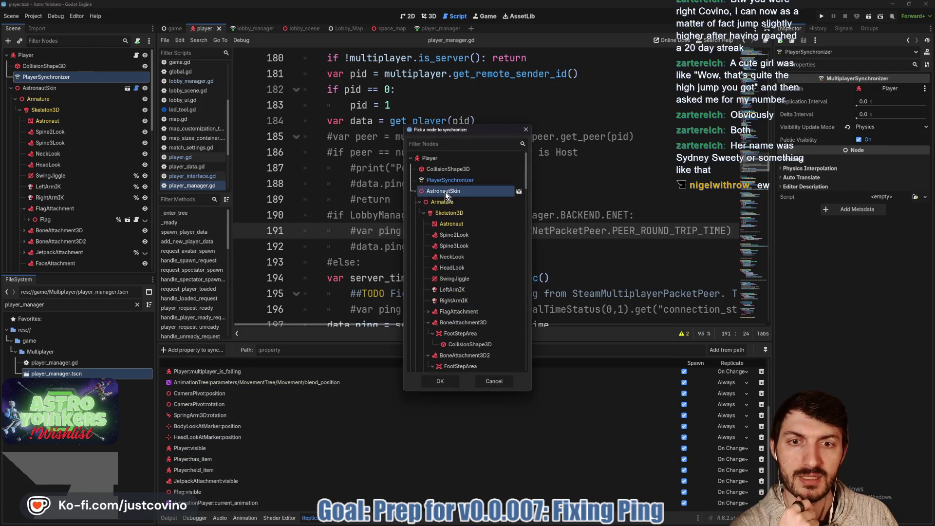
{"action": "left_click", "coordinate": [446, 380]}
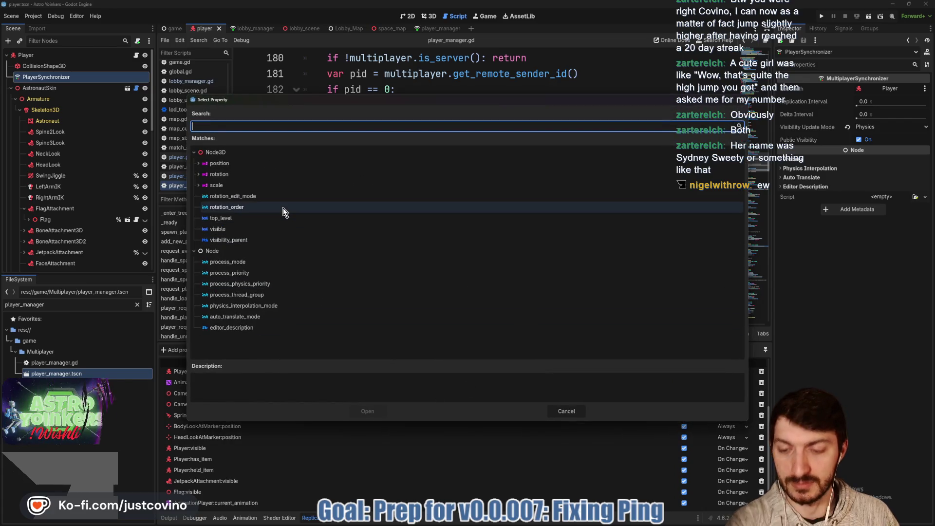
{"action": "type", "text": "visib"}
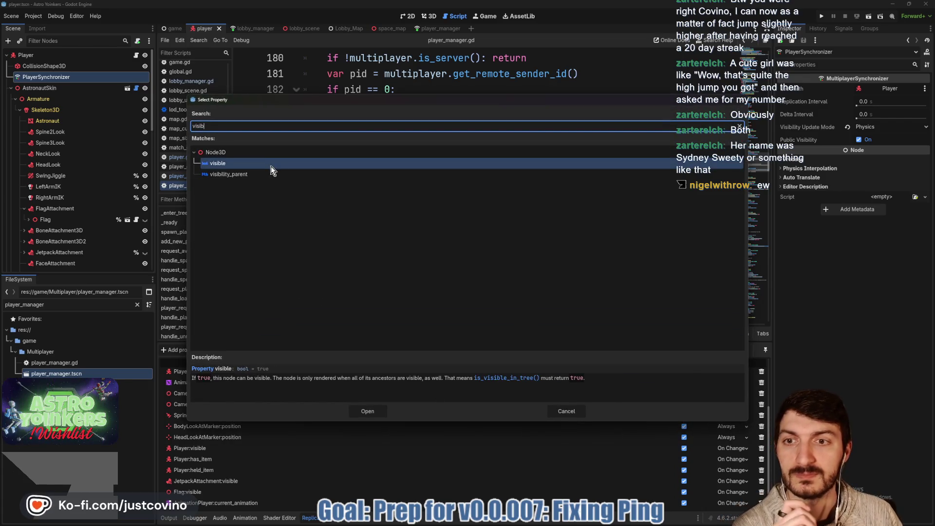
{"action": "left_click", "coordinate": [367, 411]}
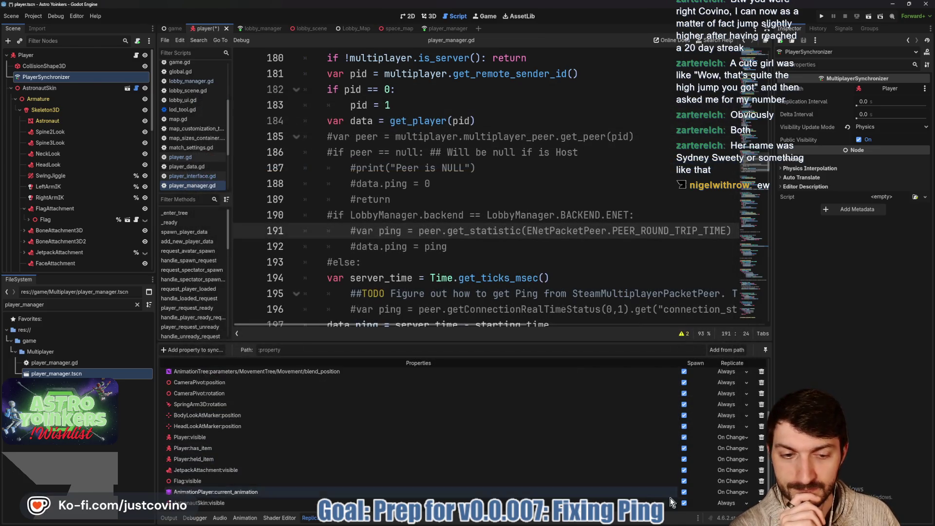
{"action": "left_click", "coordinate": [733, 503]}
{"action": "left_click", "coordinate": [730, 517]}
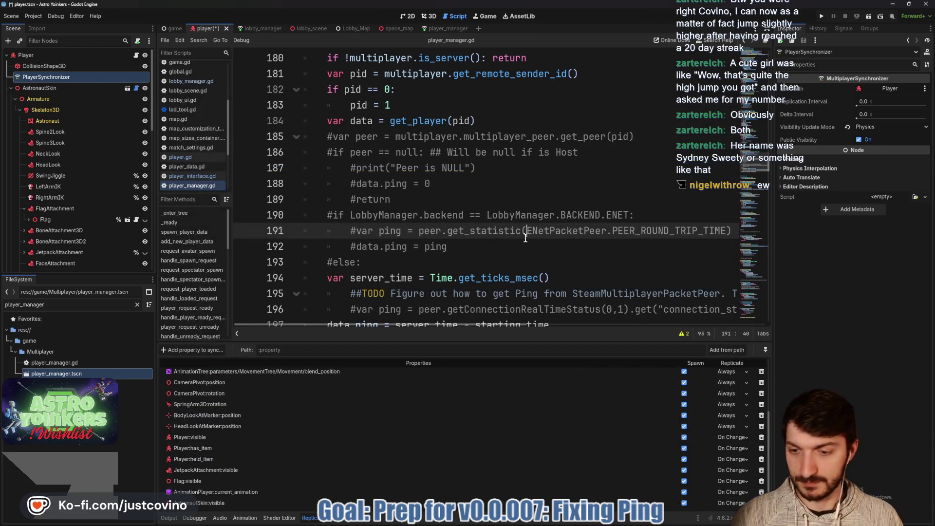
{"action": "key", "text": "ctrl+s"}
{"action": "left_click", "coordinate": [822, 17]}
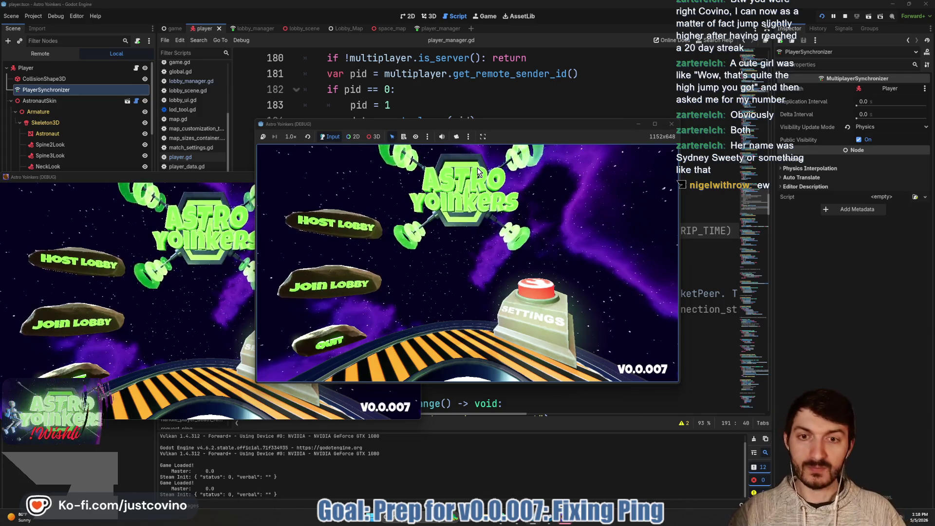
Step: Host a lobby in one game window and place both debug windows side by side
{"action": "left_click", "coordinate": [337, 223]}
{"action": "left_click", "coordinate": [464, 222]}
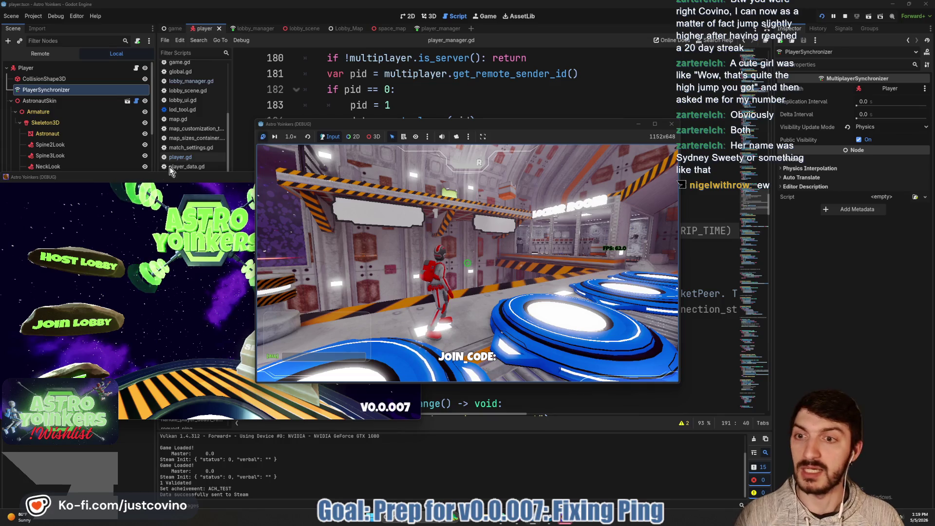
{"action": "mouse_move", "coordinate": [171, 177]}
{"action": "left_mouse_down"}
{"action": "mouse_move", "coordinate": [710, 167]}
{"action": "mouse_move", "coordinate": [739, 148]}
{"action": "left_mouse_up"}
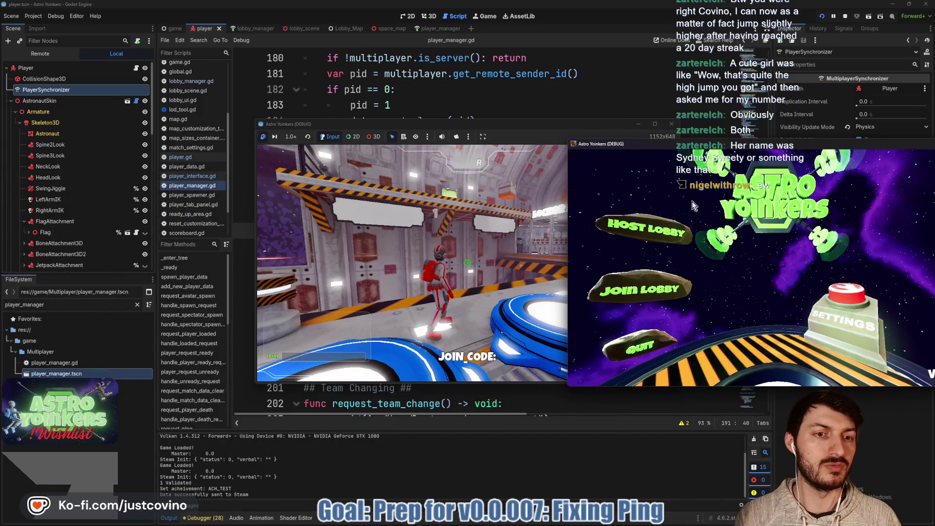
{"action": "left_click_drag", "start_coordinate": [560, 128], "coordinate": [342, 135]}
{"action": "left_click_drag", "start_coordinate": [682, 143], "coordinate": [606, 138]}
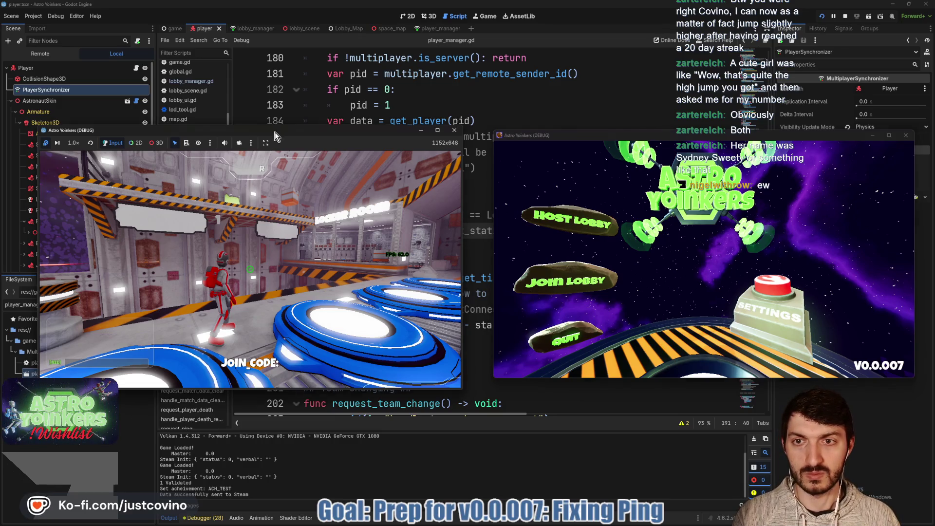
Step: Send a Getting Crystal ping, join the lobby from the second window, then stop with F8
{"action": "left_click", "coordinate": [291, 248]}
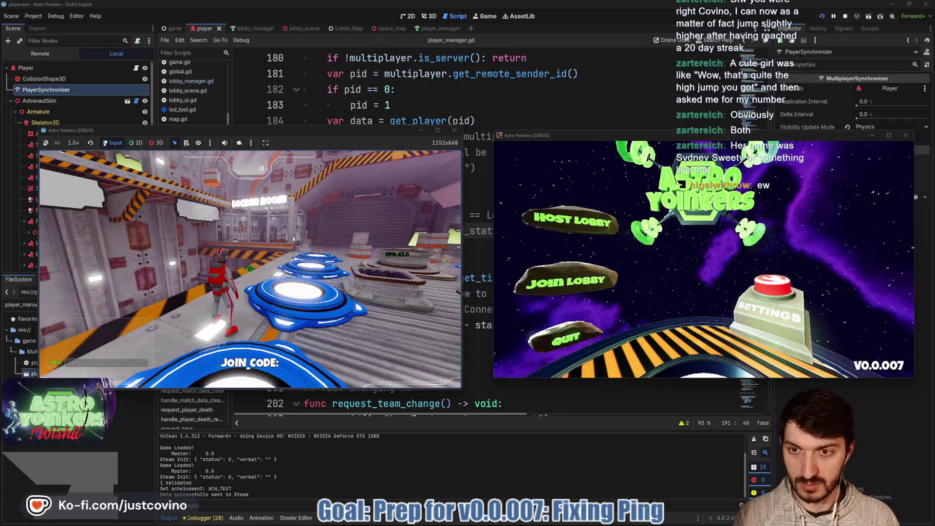
{"action": "key", "text": "q"}
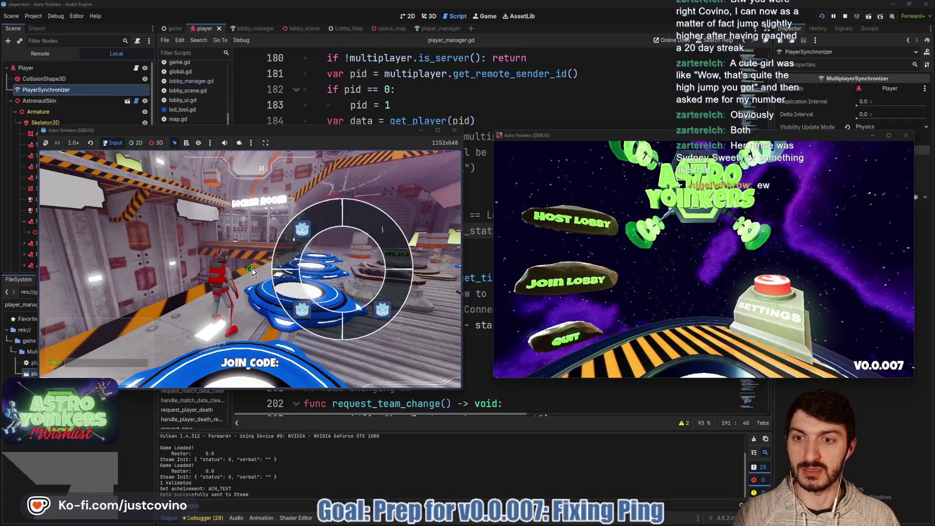
{"action": "left_click", "coordinate": [250, 270]}
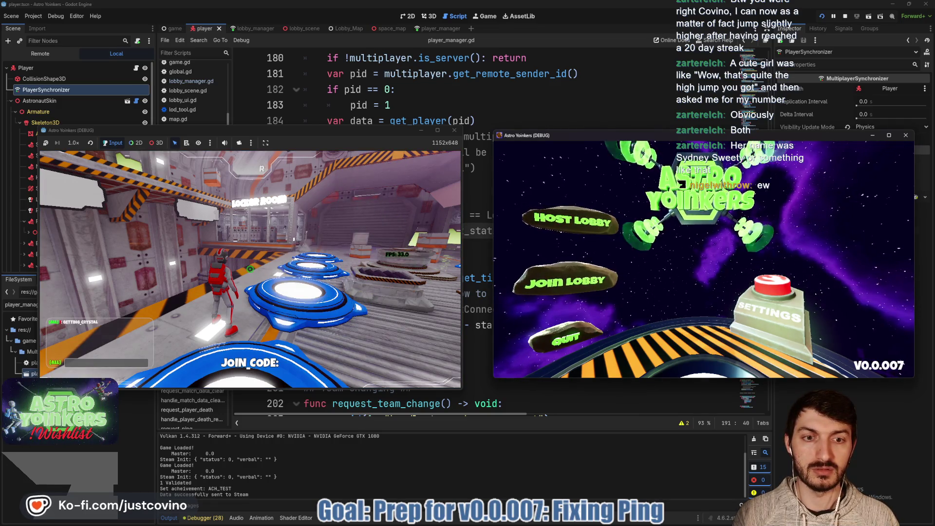
{"action": "left_click", "coordinate": [581, 282]}
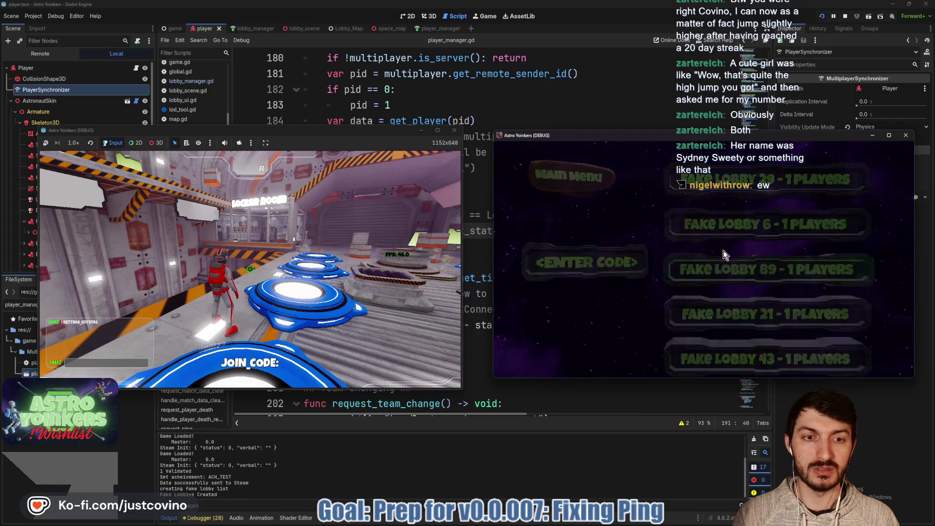
{"action": "left_click", "coordinate": [716, 222]}
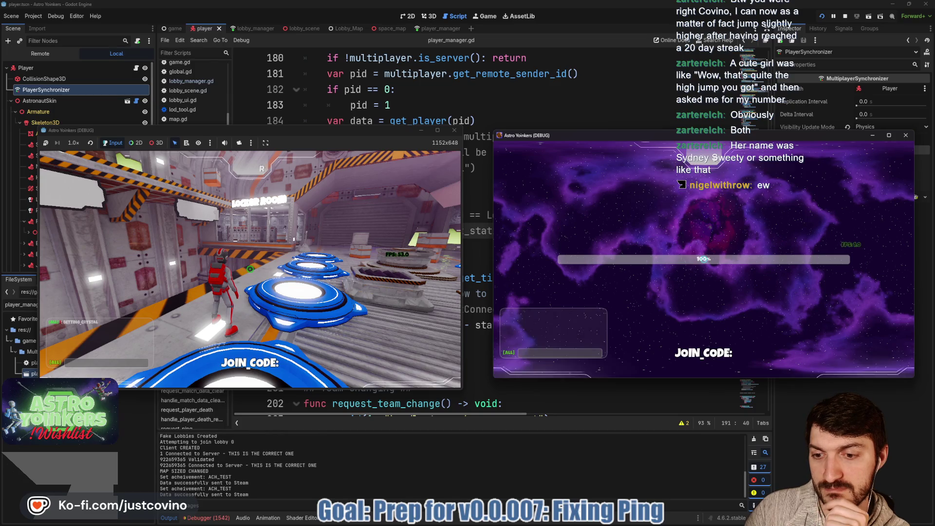
{"action": "key", "text": "Tab"}
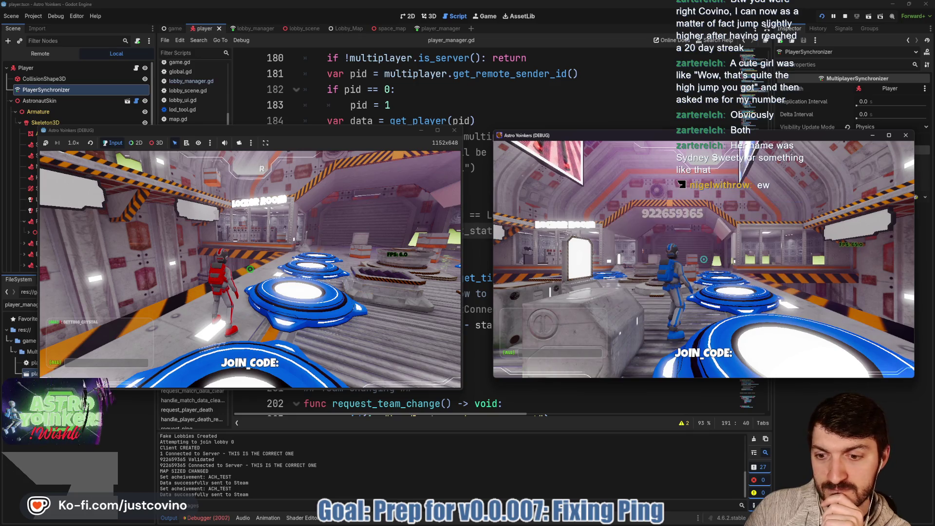
{"action": "key", "text": "F8"}
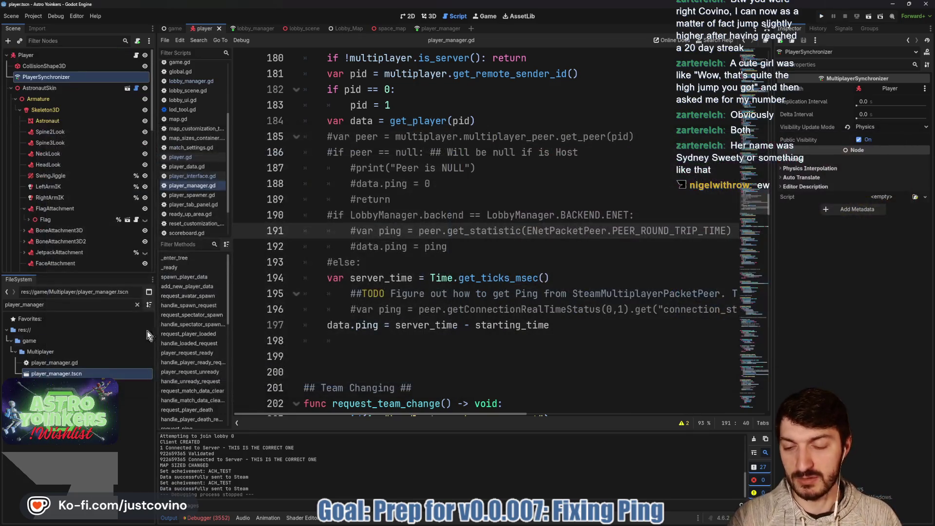
Step: Trace the sync errors to Flag:visible and AnimationPlayer:current_animation not found
{"action": "left_click", "coordinate": [218, 519]}
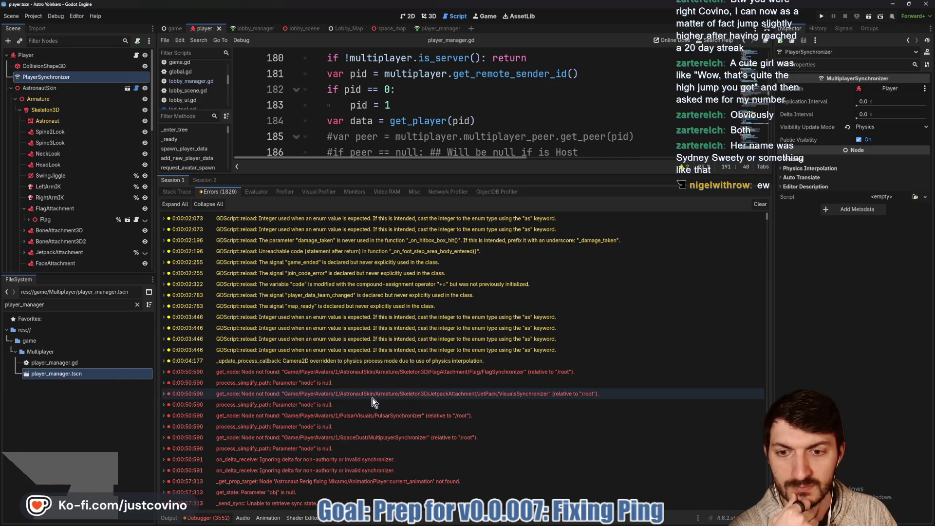
{"action": "mouse_move", "coordinate": [365, 372]}
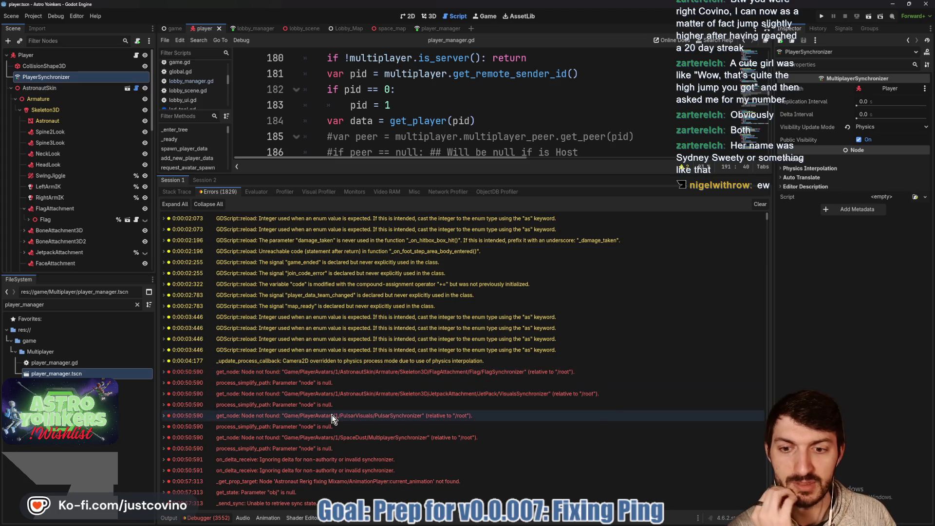
{"action": "mouse_move", "coordinate": [329, 428]}
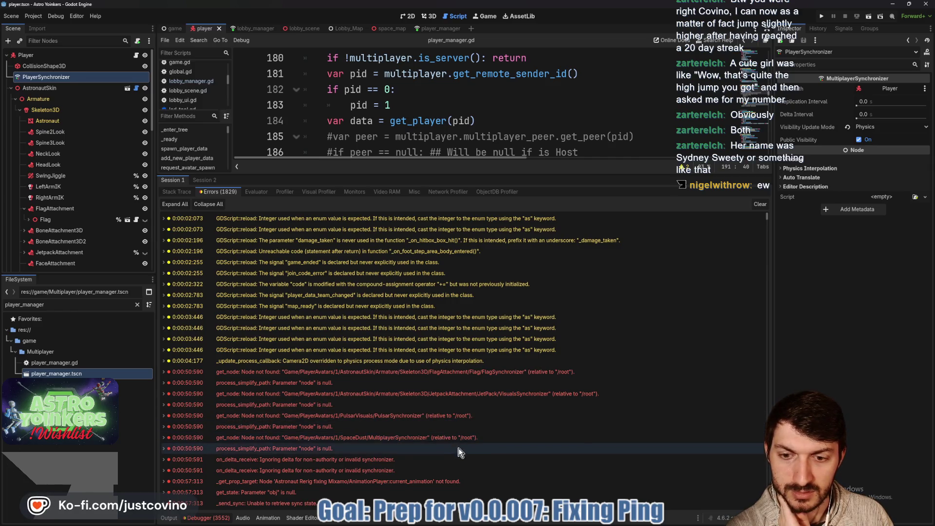
{"action": "scroll", "coordinate": [460, 449], "scroll_direction": "down", "scroll_amount": 3}
{"action": "scroll", "coordinate": [460, 449], "scroll_direction": "down", "scroll_amount": 2}
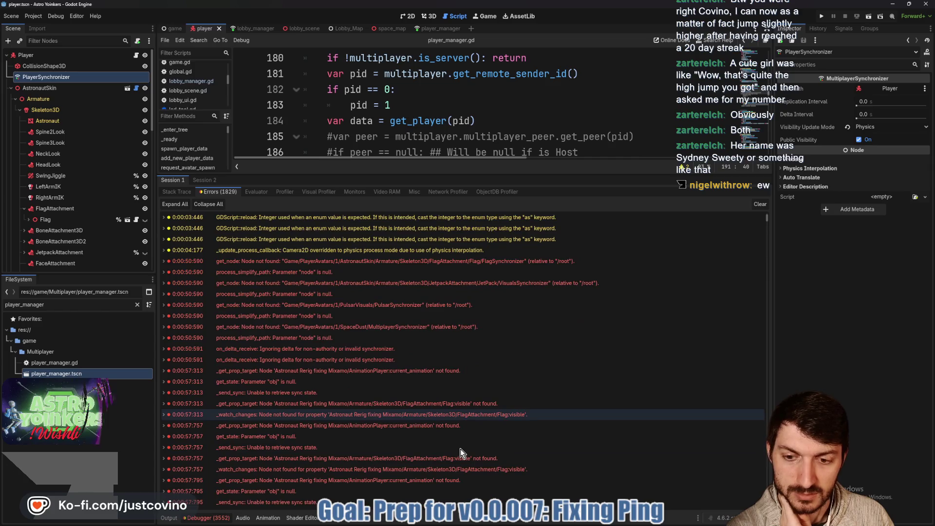
{"action": "scroll", "coordinate": [460, 450], "scroll_direction": "down", "scroll_amount": 3}
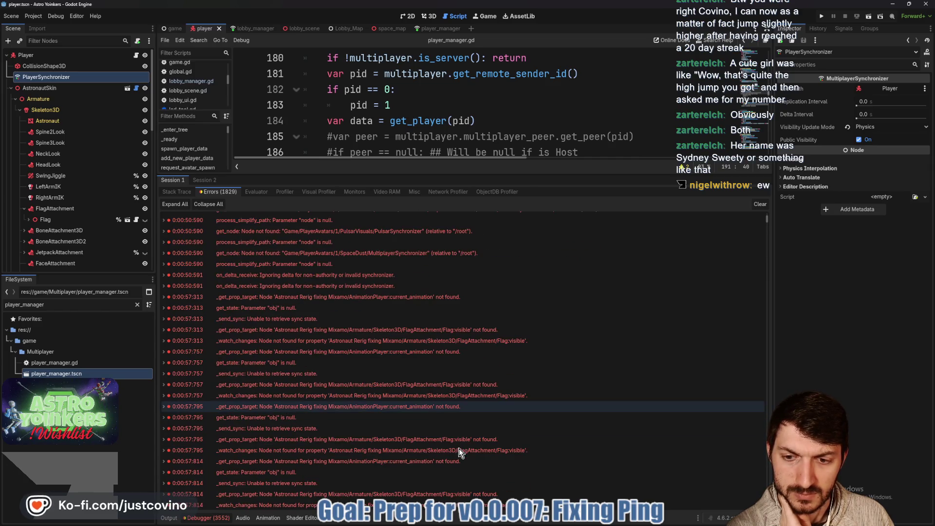
{"action": "mouse_move", "coordinate": [358, 444]}
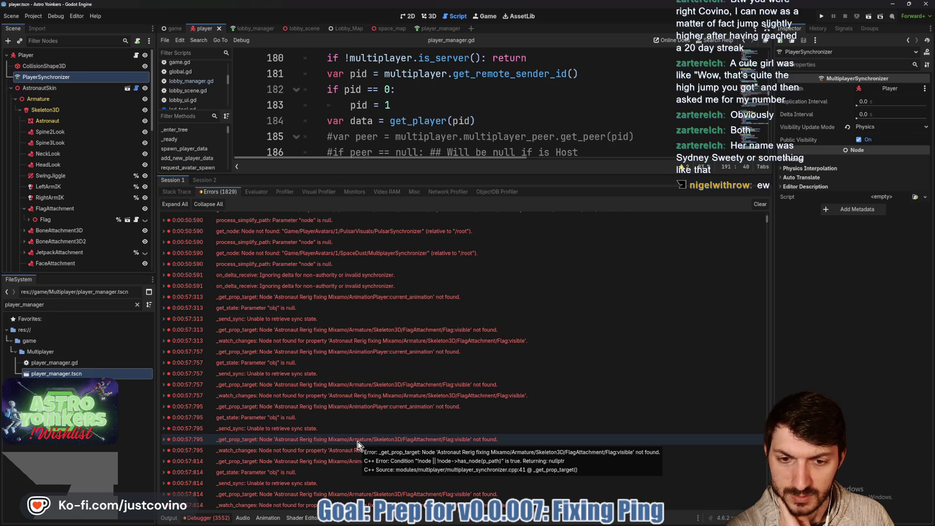
{"action": "left_click", "coordinate": [358, 445]}
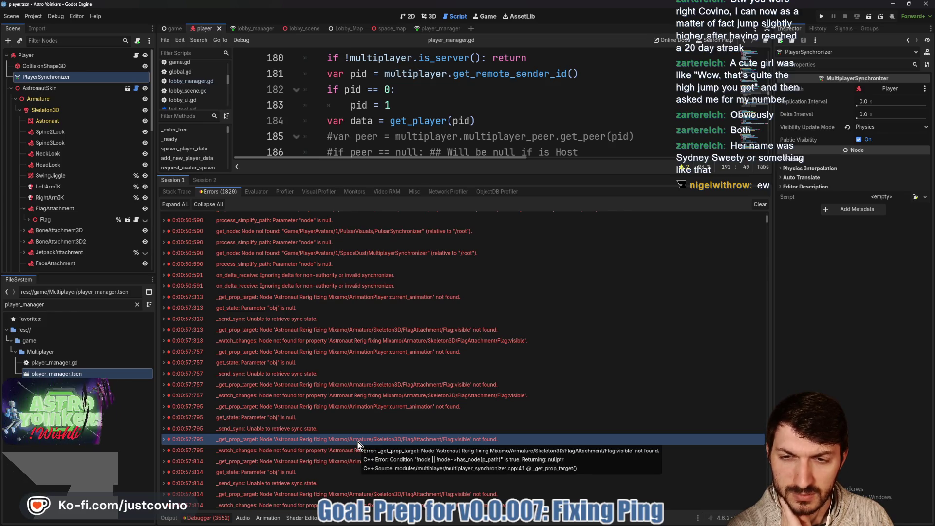
{"action": "left_click", "coordinate": [384, 300]}
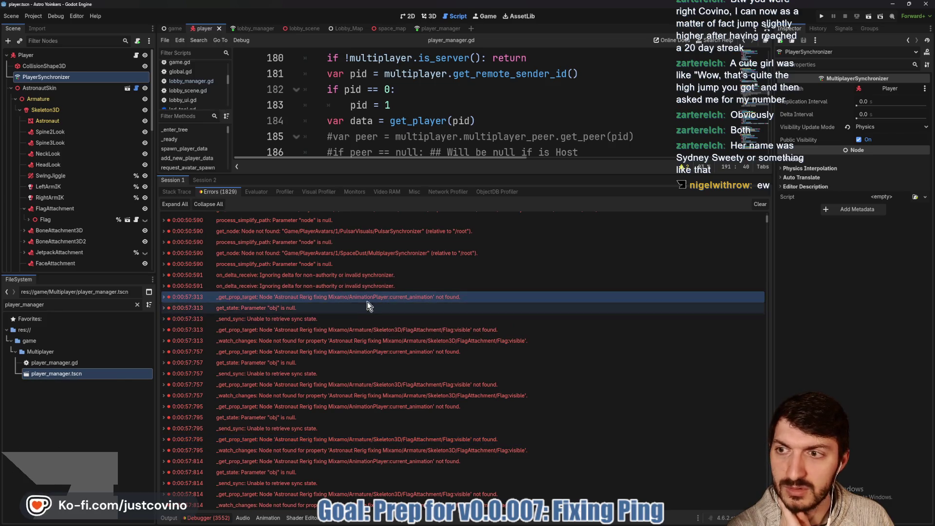
Step: Select GrappleSynchronizer in the Scene tree to check its replicated properties
{"action": "scroll", "coordinate": [79, 176], "scroll_direction": "down", "scroll_amount": 2}
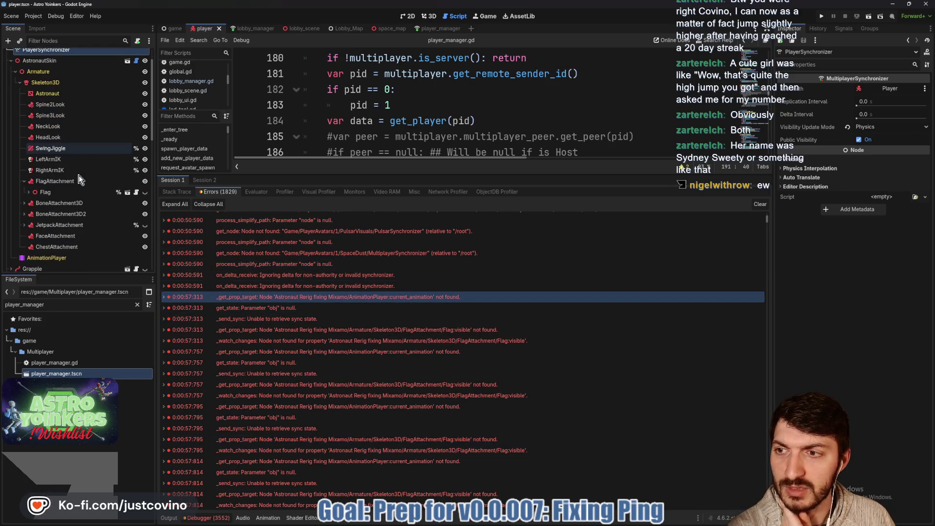
{"action": "scroll", "coordinate": [68, 209], "scroll_direction": "down", "scroll_amount": 4}
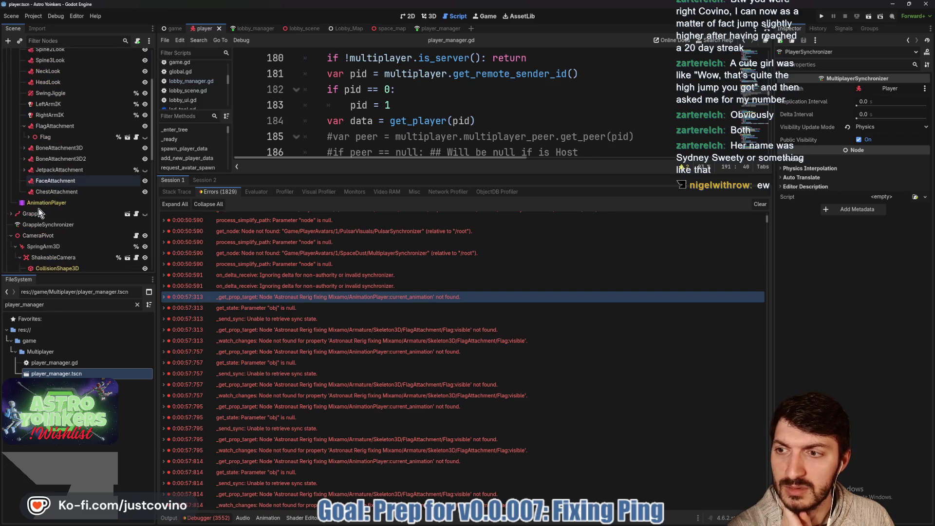
{"action": "left_click", "coordinate": [66, 229]}
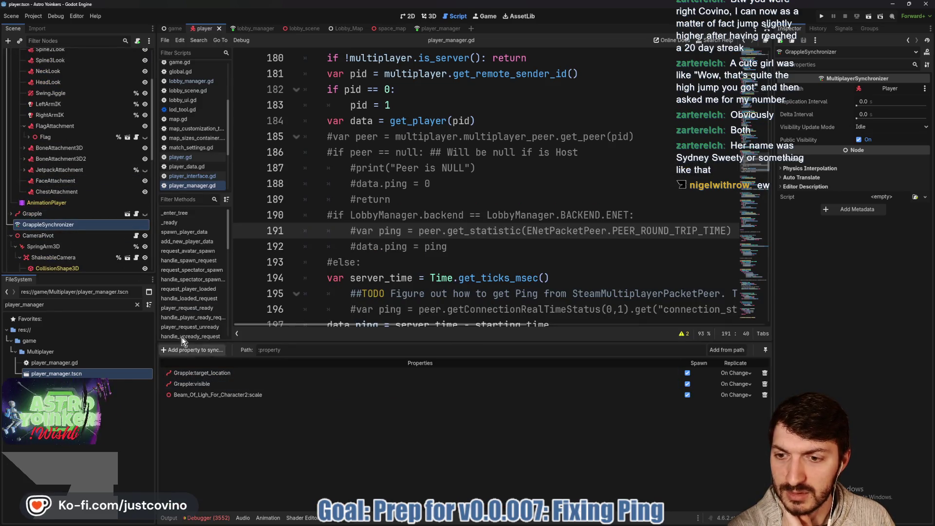
Step: Expand Flag to inspect FlagSynchronizer's replicated properties, then select PlayerSynchronizer
{"action": "scroll", "coordinate": [86, 235], "scroll_direction": "down", "scroll_amount": 4}
{"action": "scroll", "coordinate": [86, 236], "scroll_direction": "down", "scroll_amount": 15}
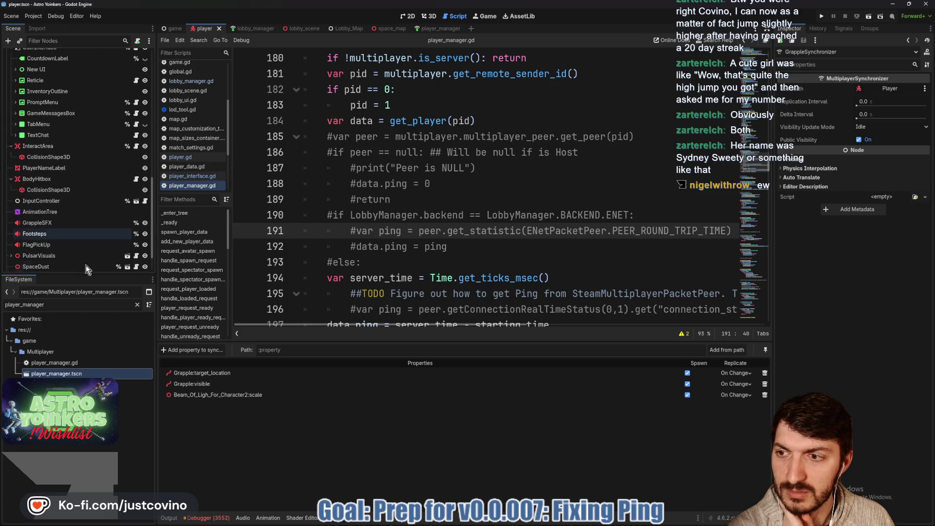
{"action": "scroll", "coordinate": [75, 246], "scroll_direction": "up", "scroll_amount": 14}
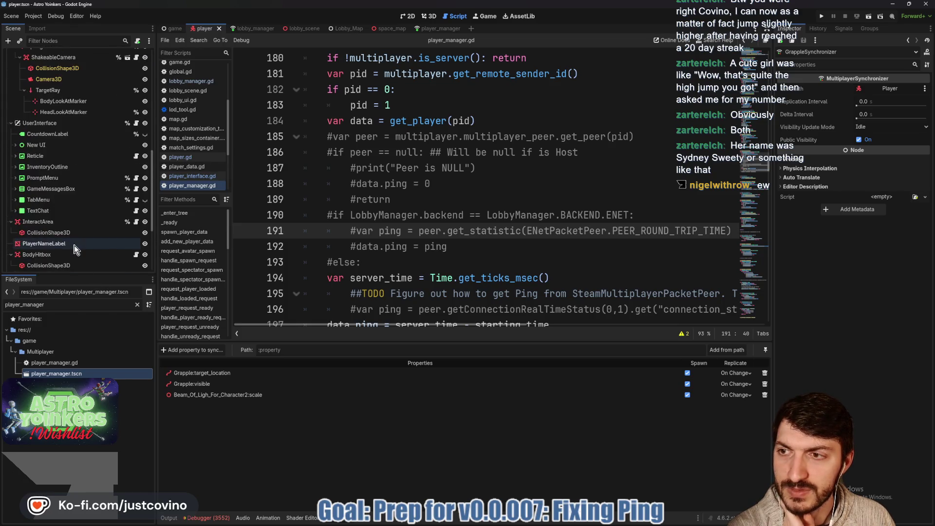
{"action": "scroll", "coordinate": [75, 250], "scroll_direction": "up", "scroll_amount": 8}
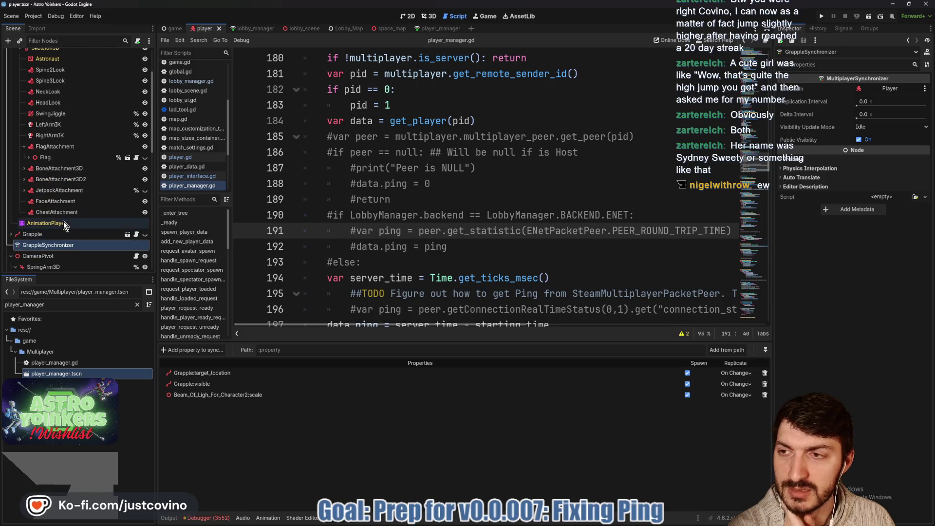
{"action": "left_click", "coordinate": [29, 158]}
{"action": "scroll", "coordinate": [85, 229], "scroll_direction": "down", "scroll_amount": 4}
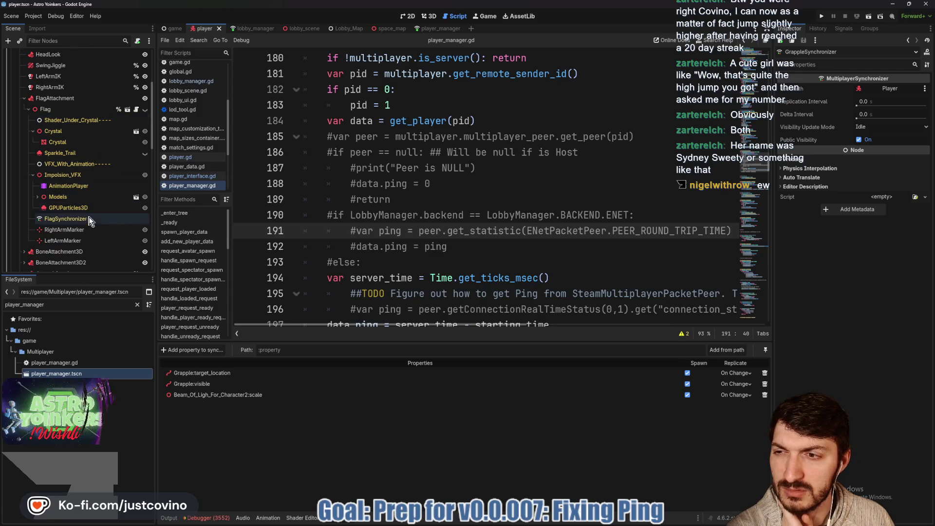
{"action": "left_click", "coordinate": [89, 222]}
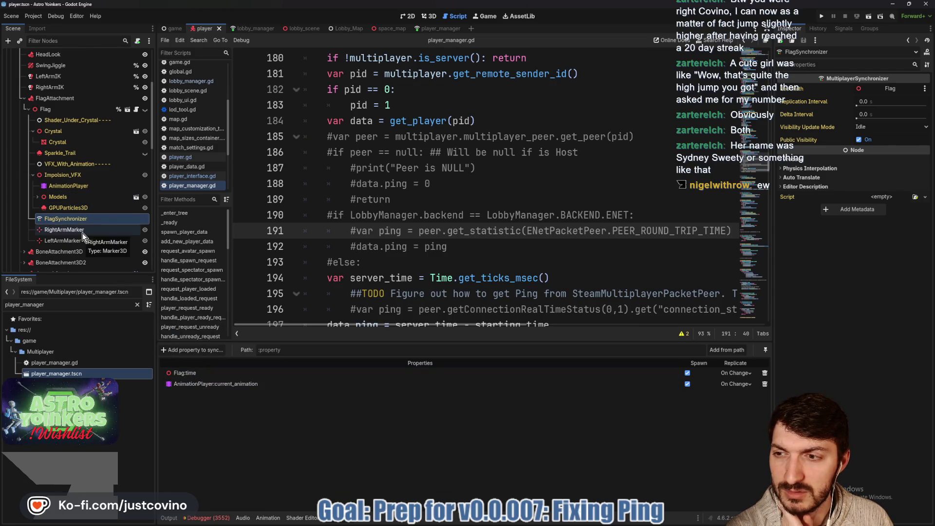
{"action": "scroll", "coordinate": [82, 232], "scroll_direction": "up", "scroll_amount": 5}
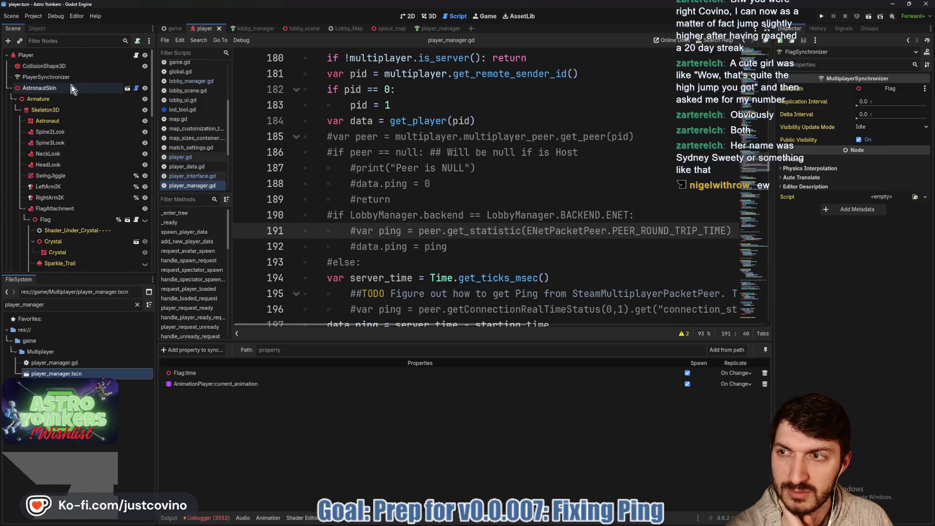
{"action": "left_click", "coordinate": [64, 77]}
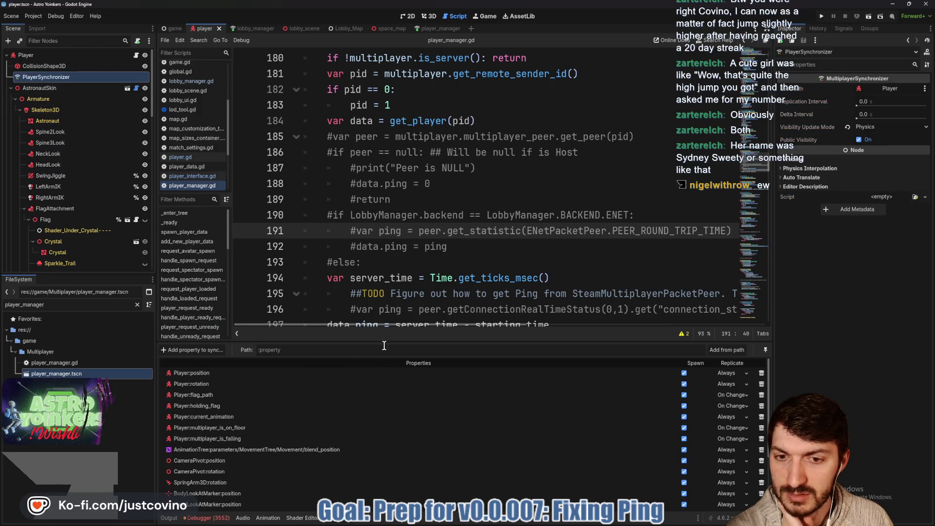
Step: Enlarge the replication list and delete the Player:visible synced property
{"action": "left_click_drag", "start_coordinate": [383, 343], "coordinate": [385, 108]}
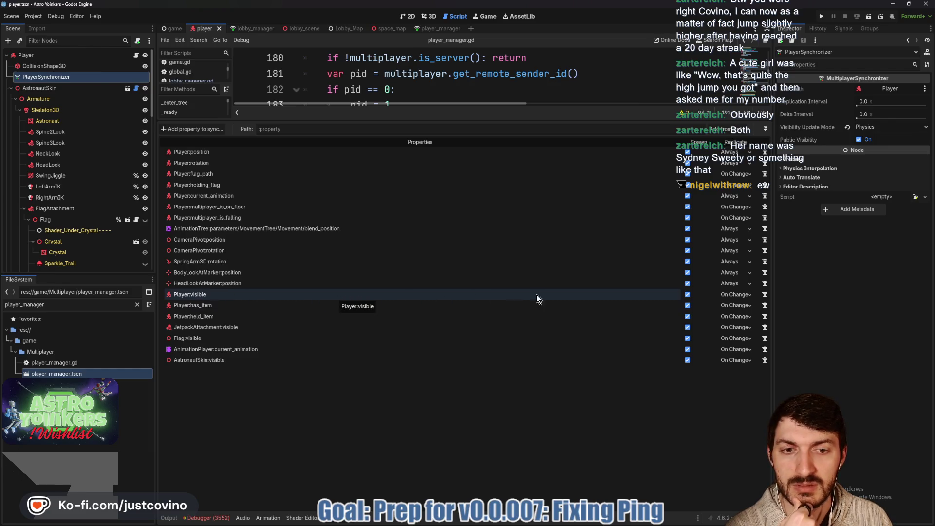
{"action": "left_click", "coordinate": [765, 294]}
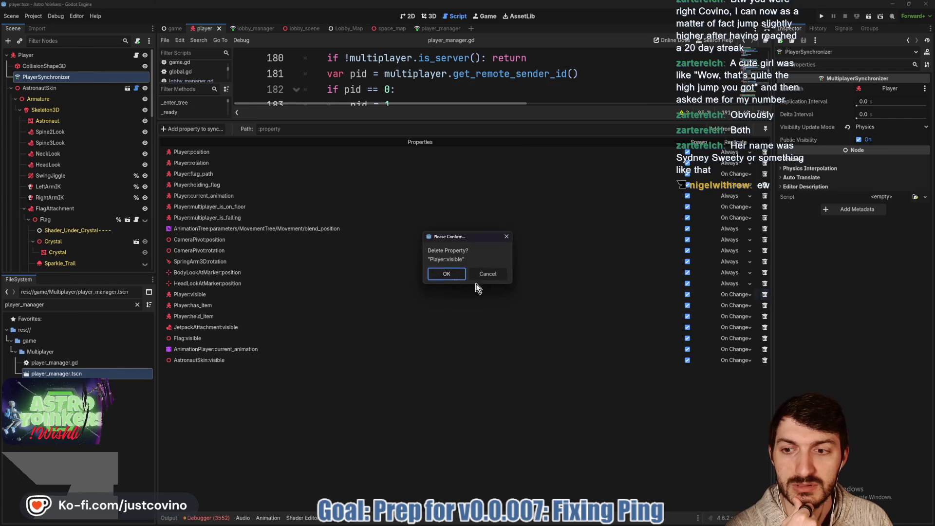
{"action": "left_click", "coordinate": [440, 276]}
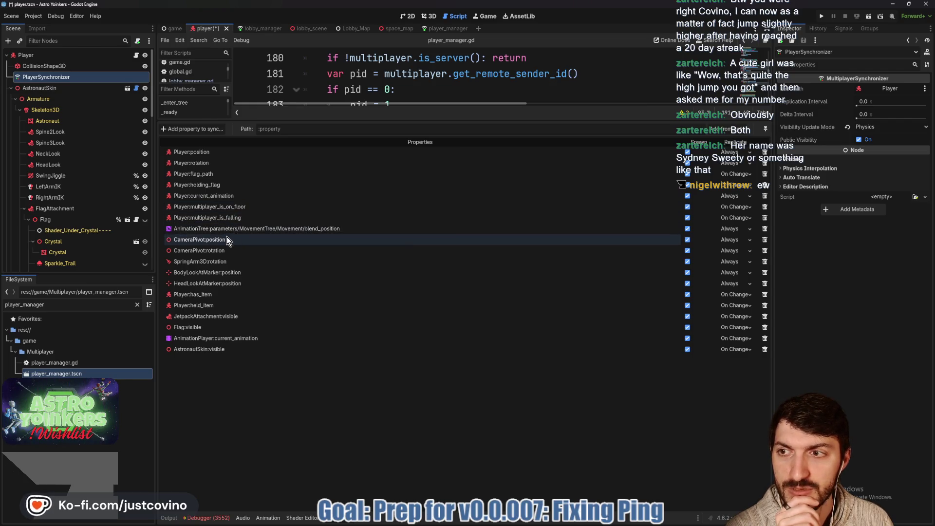
{"action": "scroll", "coordinate": [83, 226], "scroll_direction": "down", "scroll_amount": 6}
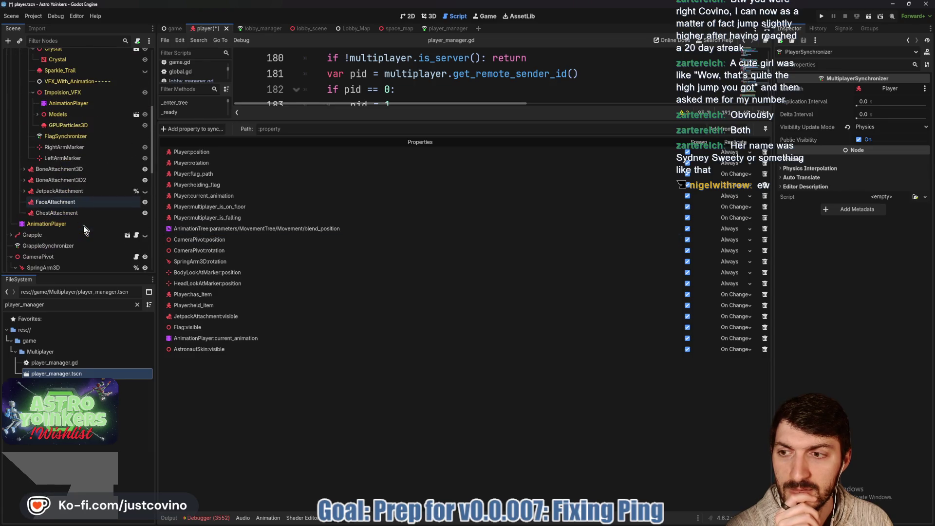
{"action": "scroll", "coordinate": [83, 226], "scroll_direction": "up", "scroll_amount": 6}
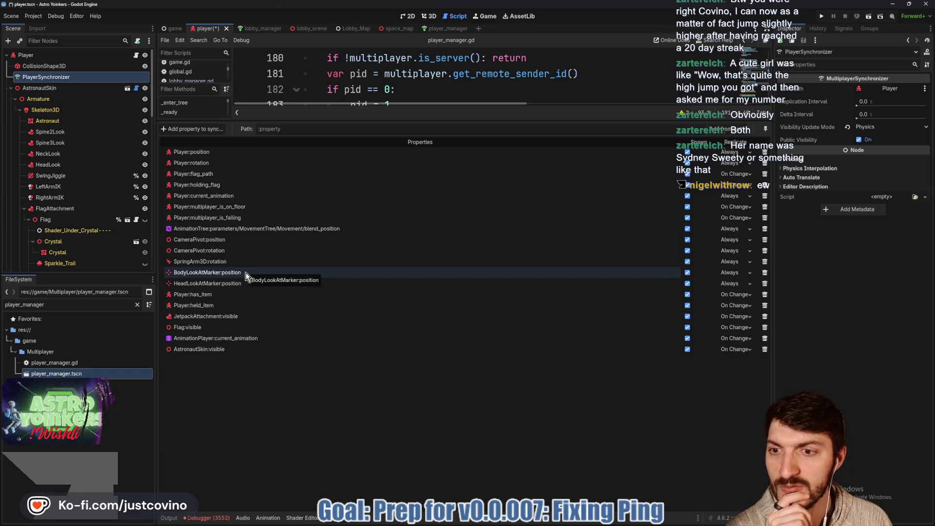
{"action": "scroll", "coordinate": [83, 246], "scroll_direction": "down", "scroll_amount": 3}
{"action": "scroll", "coordinate": [49, 194], "scroll_direction": "up", "scroll_amount": 3}
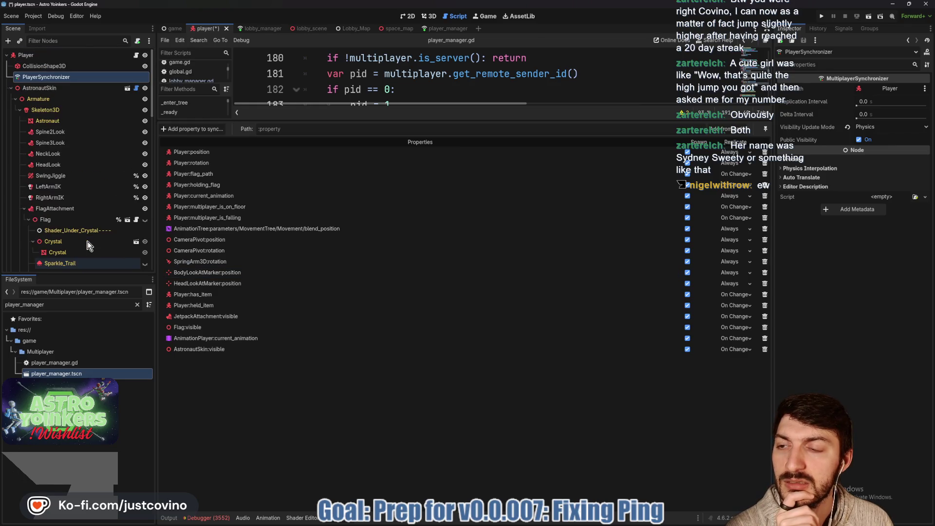
{"action": "left_click", "coordinate": [14, 98]}
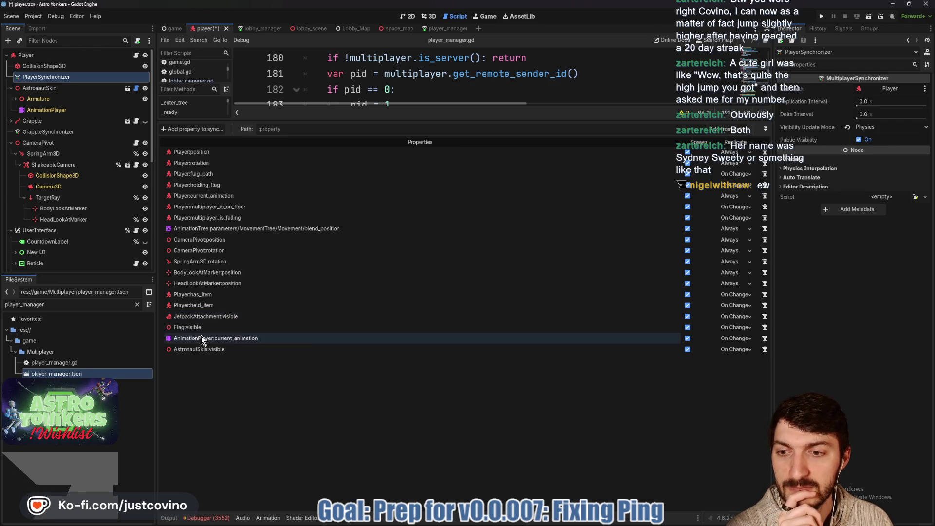
Step: Review Session 1's Flag:visible and current_animation errors, then clear them
{"action": "left_click", "coordinate": [209, 518]}
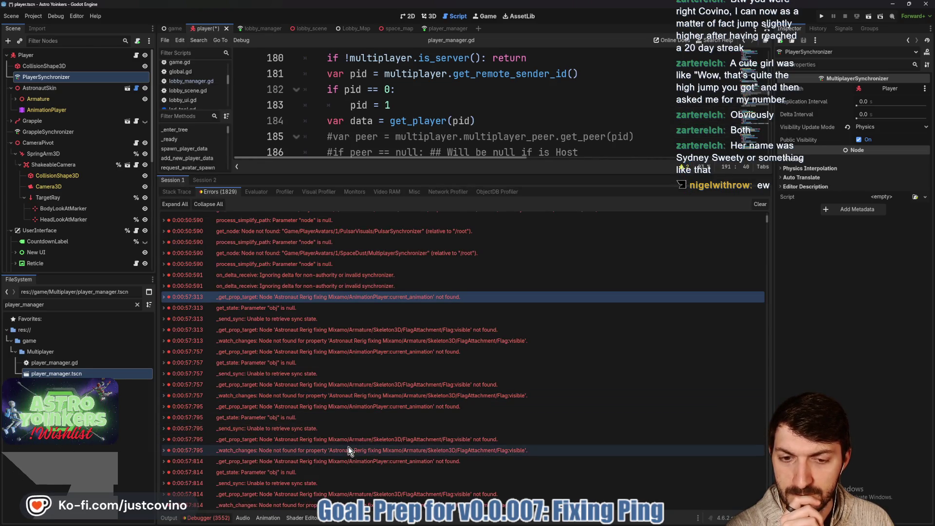
{"action": "mouse_move", "coordinate": [388, 408]}
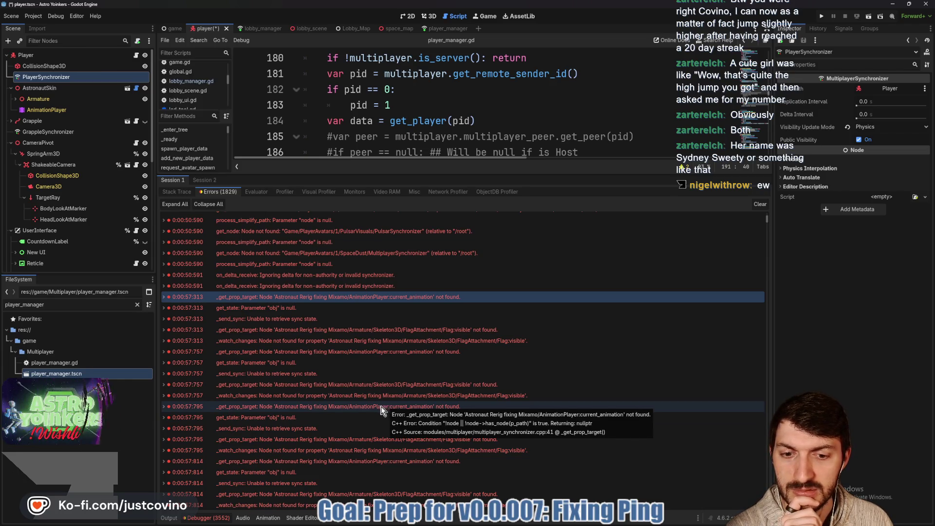
{"action": "scroll", "coordinate": [382, 408], "scroll_direction": "down", "scroll_amount": 5}
{"action": "scroll", "coordinate": [380, 410], "scroll_direction": "down", "scroll_amount": 12}
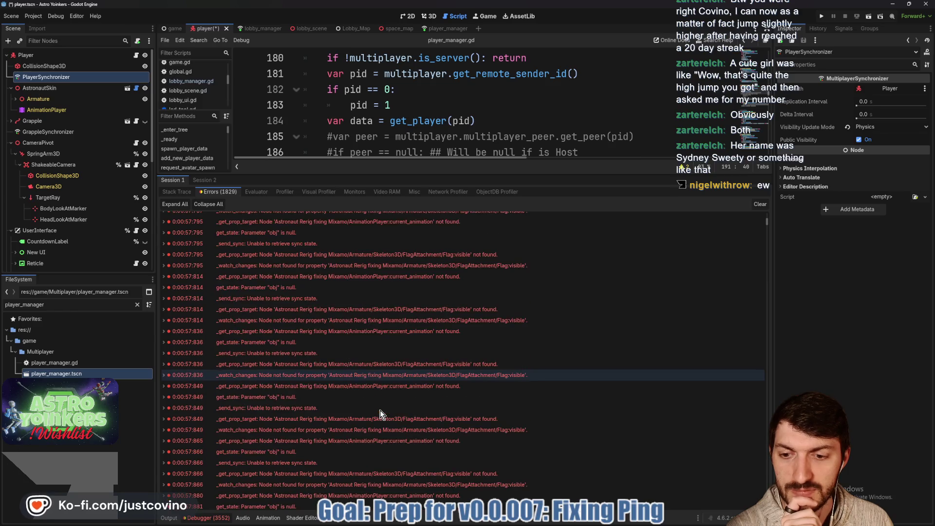
{"action": "scroll", "coordinate": [380, 413], "scroll_direction": "down", "scroll_amount": 10}
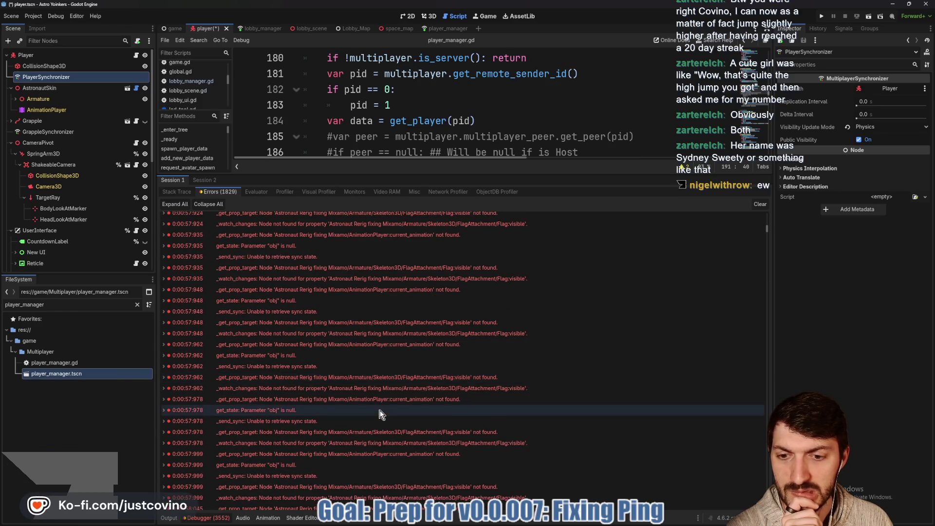
{"action": "scroll", "coordinate": [379, 411], "scroll_direction": "down", "scroll_amount": 6}
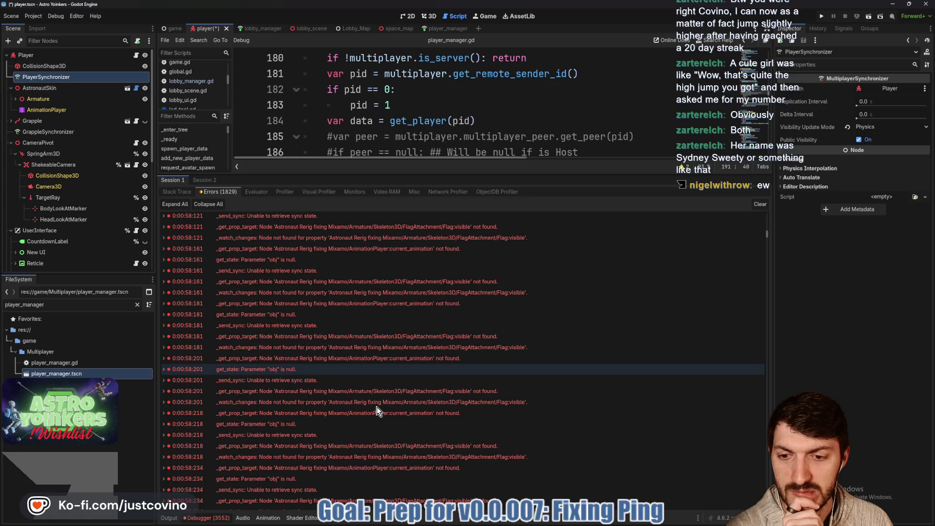
{"action": "scroll", "coordinate": [378, 411], "scroll_direction": "down", "scroll_amount": 10}
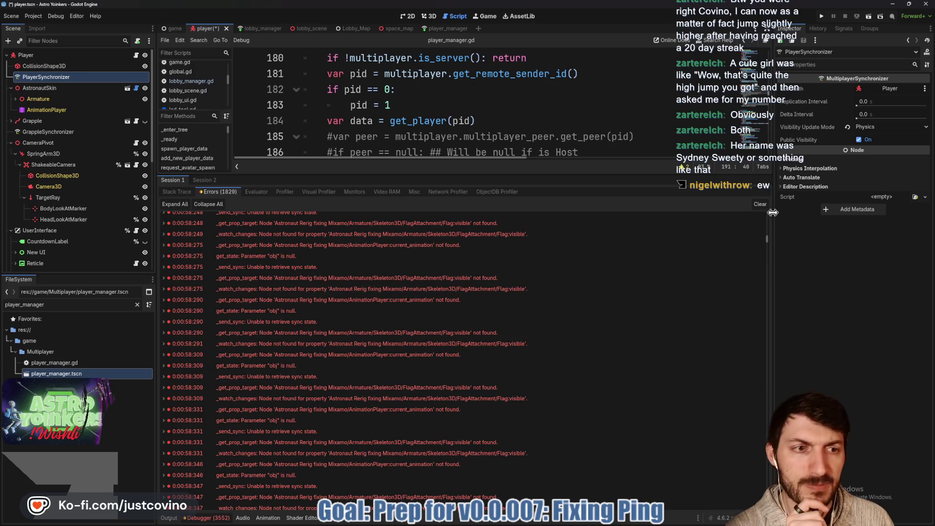
{"action": "left_click", "coordinate": [760, 205]}
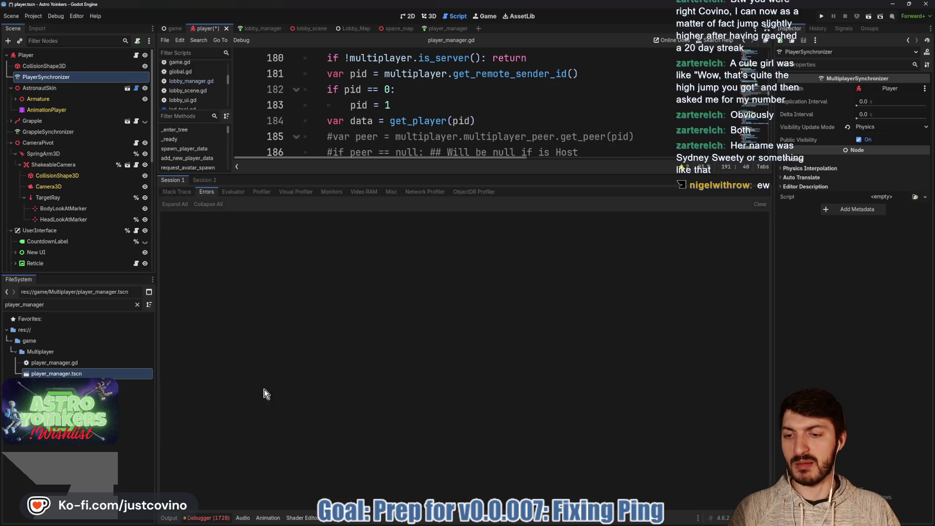
Step: Clear Session 2's error list and collapse the Debugger panel
{"action": "left_click", "coordinate": [213, 181]}
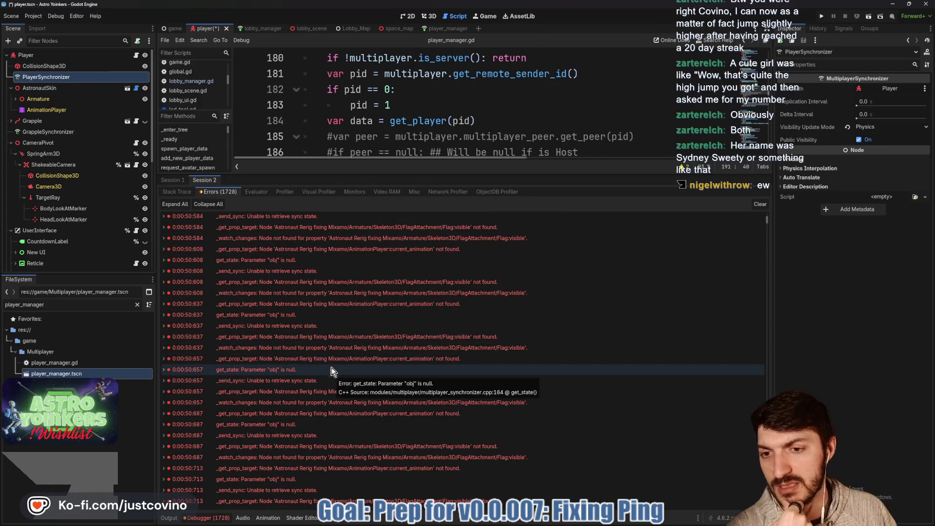
{"action": "left_click", "coordinate": [304, 338]}
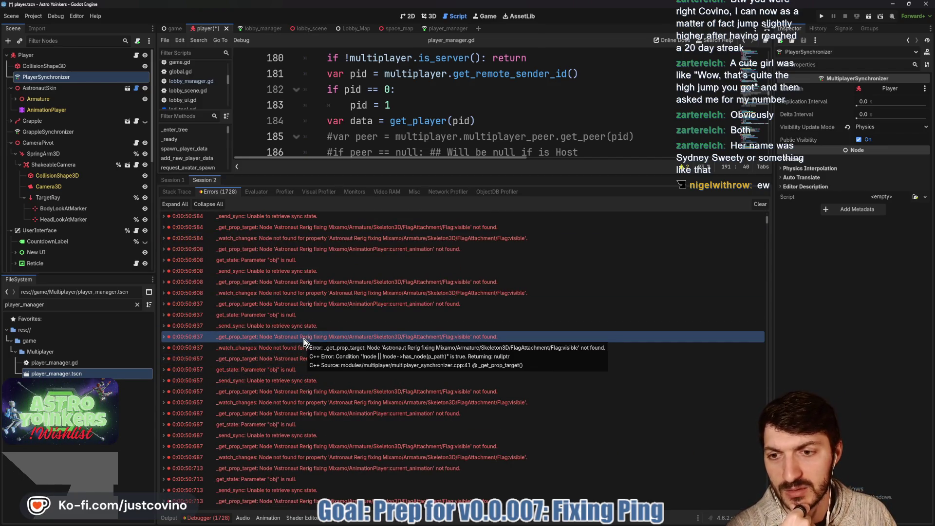
{"action": "left_click", "coordinate": [761, 204]}
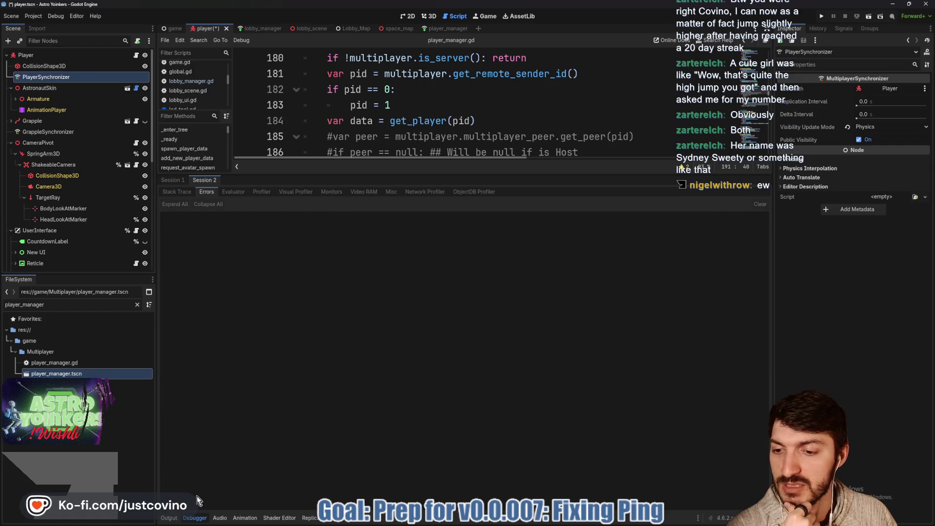
{"action": "left_click", "coordinate": [195, 518]}
Step: Save the script and delete the leftover commented Steam ping lines
{"action": "left_click", "coordinate": [429, 261]}
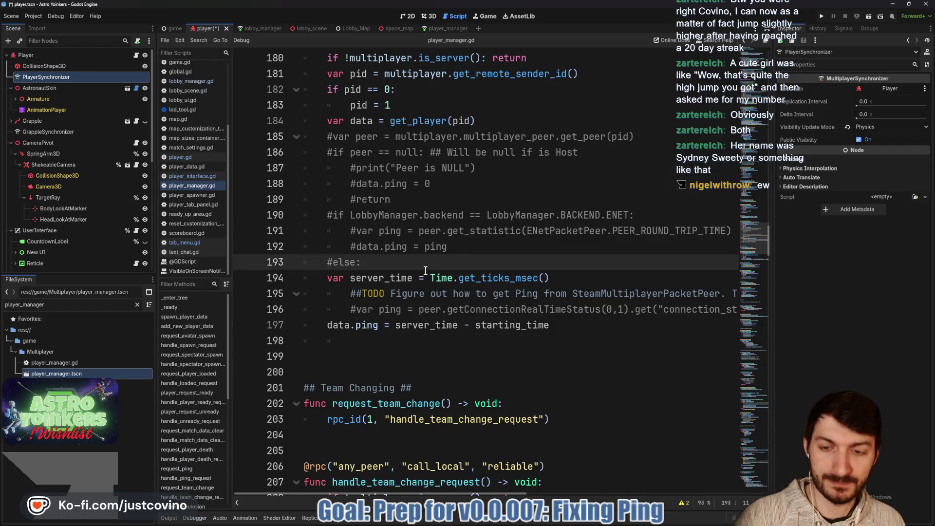
{"action": "key", "text": "ctrl+s"}
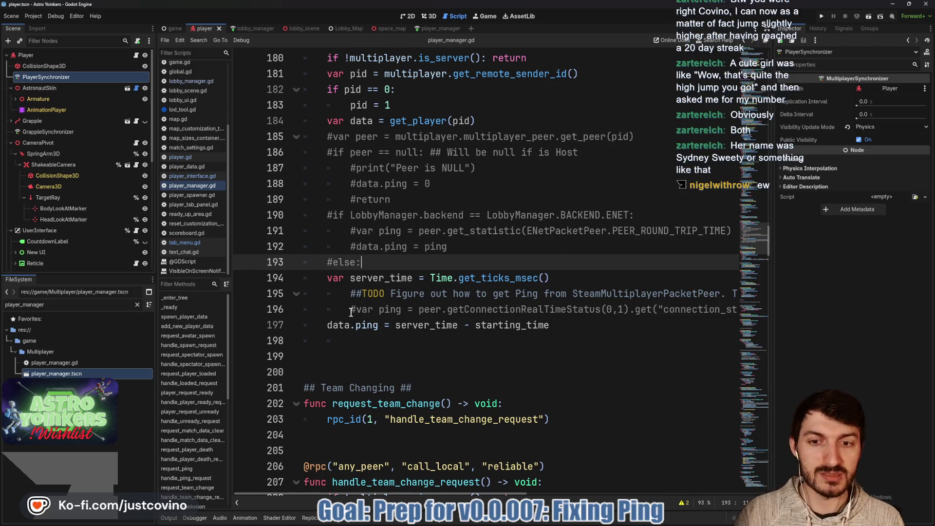
{"action": "mouse_move", "coordinate": [339, 293]}
{"action": "left_mouse_down"}
{"action": "mouse_move", "coordinate": [738, 310]}
{"action": "mouse_move", "coordinate": [743, 302]}
{"action": "left_mouse_up"}
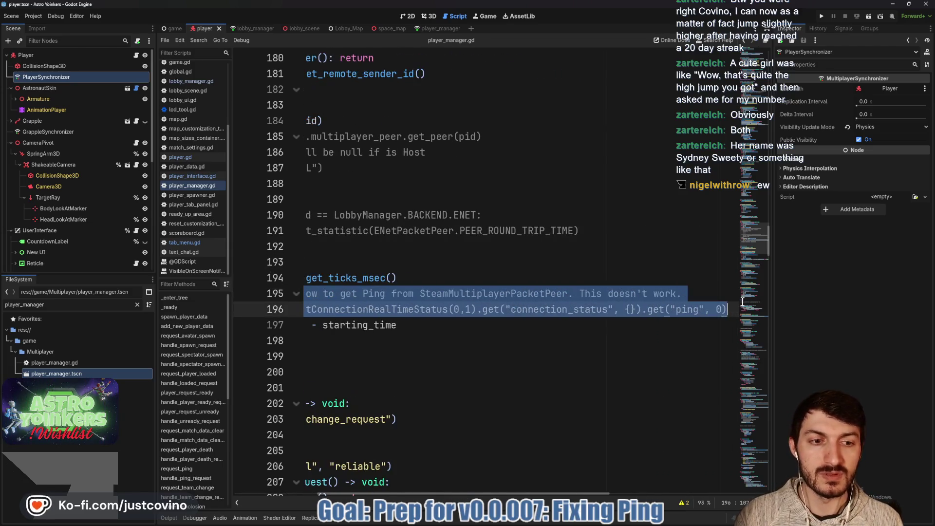
{"action": "key", "text": "BackSpace"}
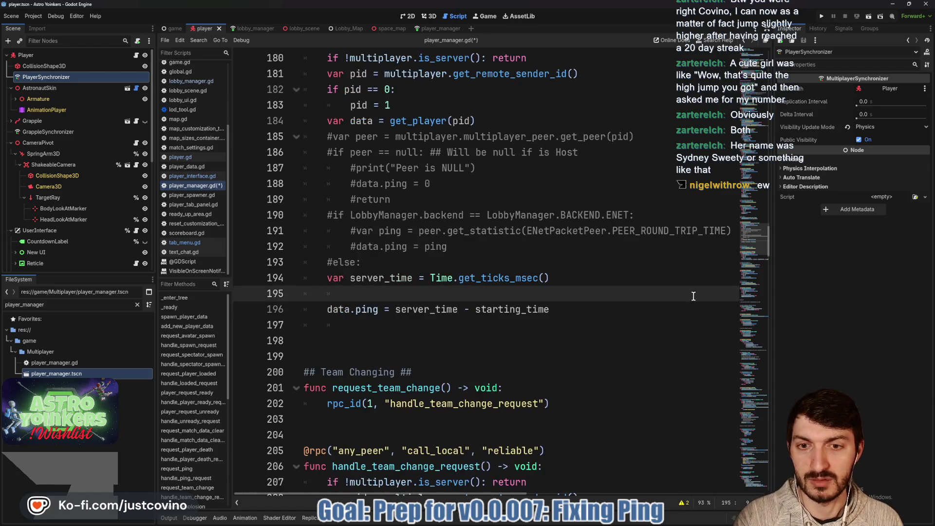
{"action": "key", "text": "BackSpace"}
{"action": "key", "text": "BackSpace"}
Step: Delete the commented-out ENet ping block and select the Get Ping code for copying
{"action": "left_click_drag", "start_coordinate": [380, 262], "coordinate": [303, 139]}
{"action": "key", "text": "BackSpace"}
{"action": "key", "text": "BackSpace"}
{"action": "scroll", "coordinate": [341, 292], "scroll_direction": "up", "scroll_amount": 3}
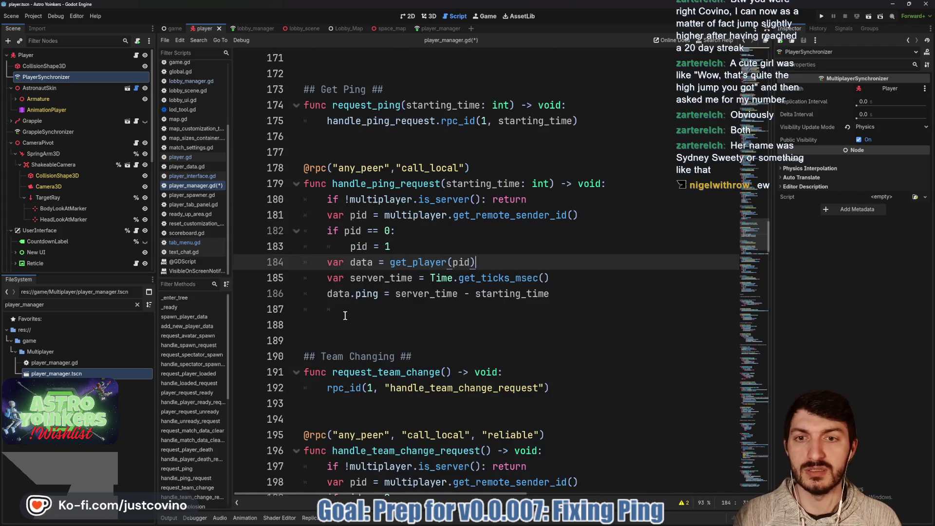
{"action": "mouse_move", "coordinate": [349, 309]}
{"action": "left_mouse_down"}
{"action": "mouse_move", "coordinate": [264, 135]}
{"action": "mouse_move", "coordinate": [263, 97]}
{"action": "left_mouse_up"}
{"action": "key", "text": "ctrl+c"}
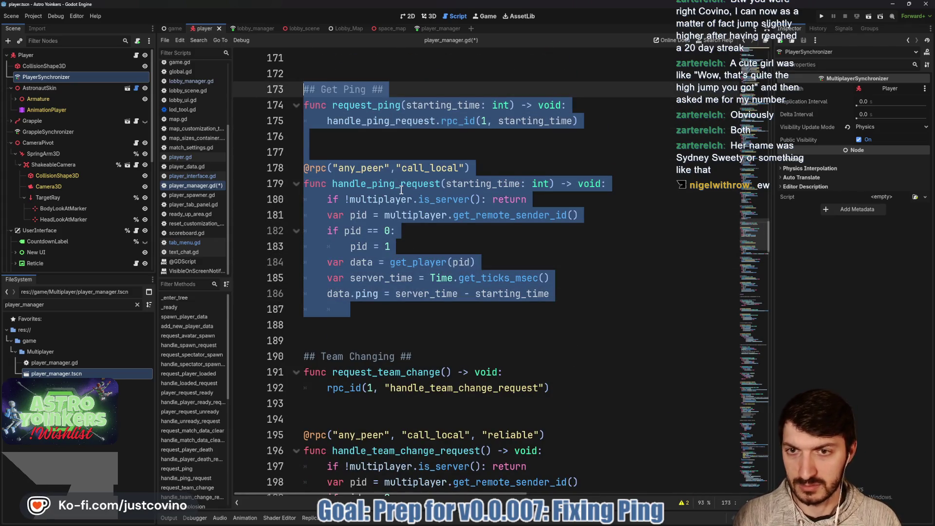
{"action": "left_click", "coordinate": [515, 522]}
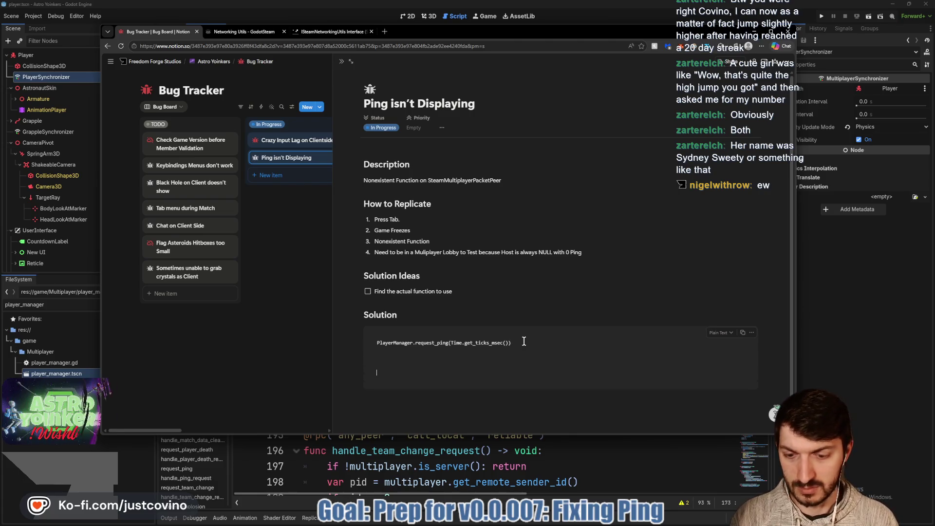
Step: Paste the Get Ping code into the bug page and add a note about subtracting host time
{"action": "key", "text": "ctrl+v"}
{"action": "scroll", "coordinate": [520, 329], "scroll_direction": "down", "scroll_amount": 3}
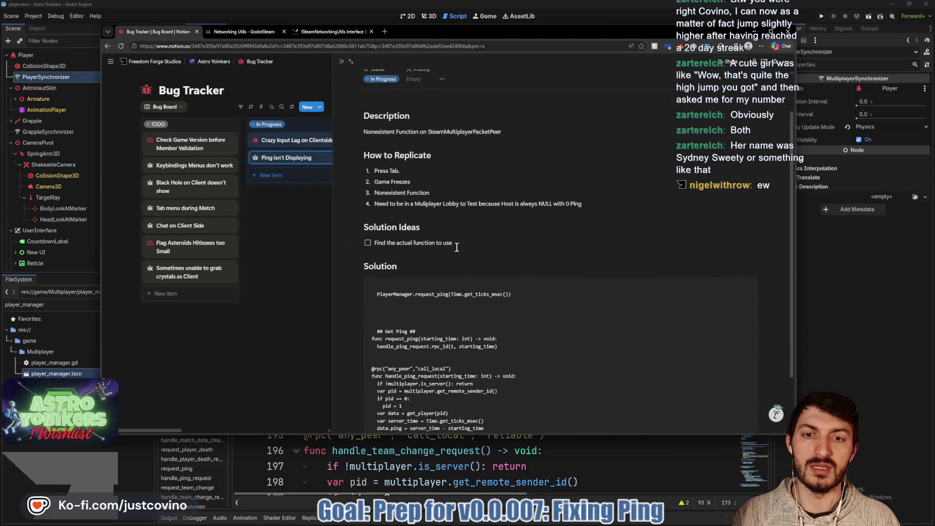
{"action": "left_click", "coordinate": [415, 410]}
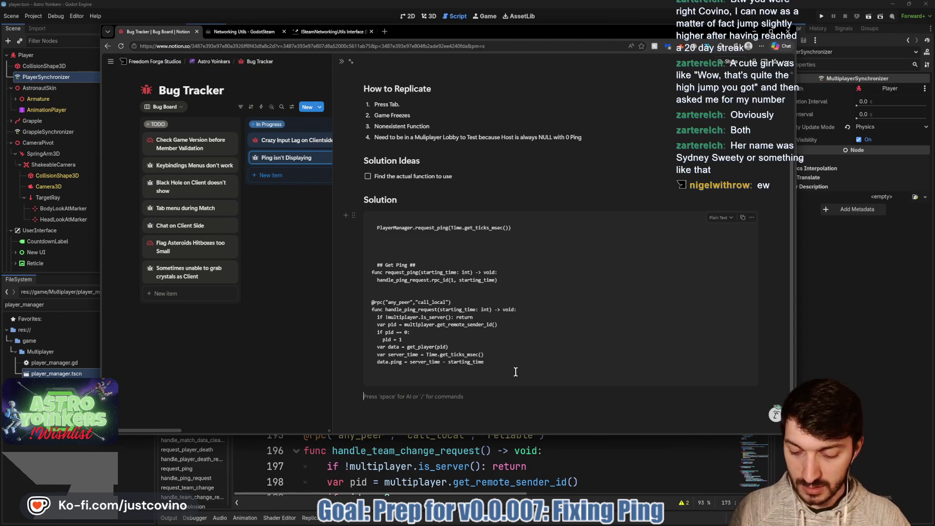
{"action": "type", "text": "Send our"}
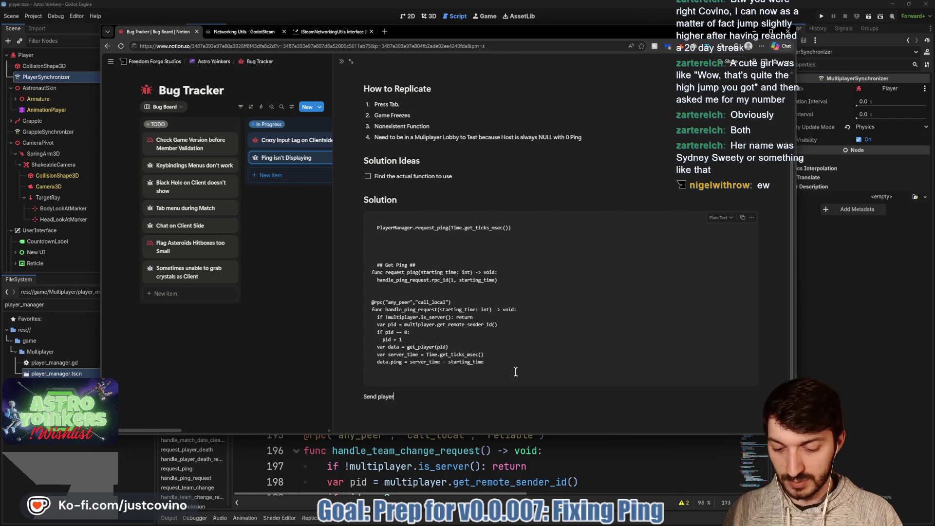
{"action": "type", "text": "inus from host time = ping"}
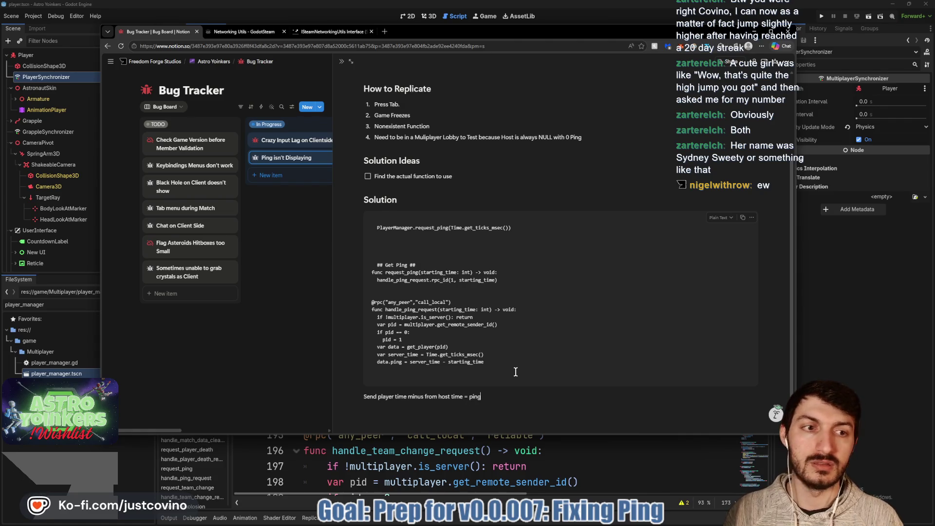
Step: Move the Ping isn't Displaying card into the Needs Testing column
{"action": "left_click", "coordinate": [268, 300]}
{"action": "mouse_move", "coordinate": [290, 157]}
{"action": "left_mouse_down"}
{"action": "mouse_move", "coordinate": [392, 136]}
{"action": "mouse_move", "coordinate": [398, 146]}
{"action": "left_mouse_up"}
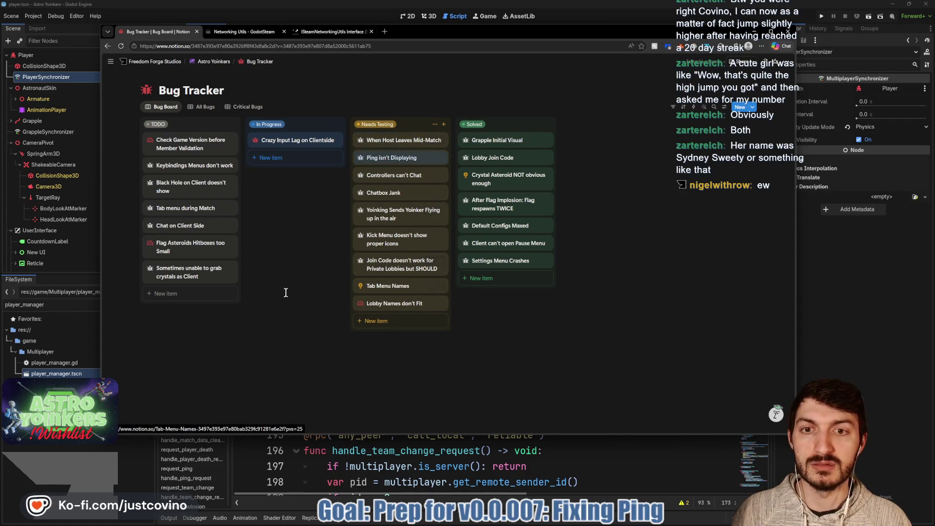
{"action": "left_click", "coordinate": [340, 452]}
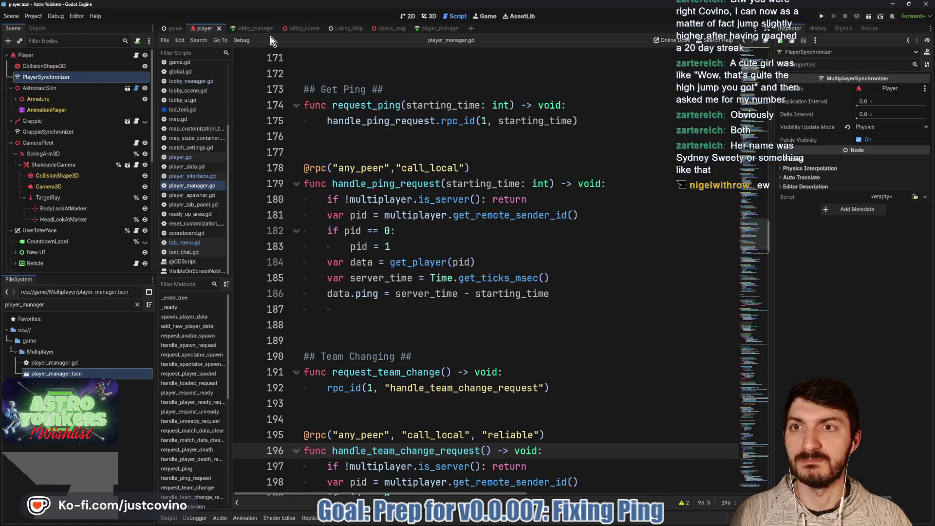
Step: Run the project briefly from Godot and stop it with F8
{"action": "left_click", "coordinate": [820, 15]}
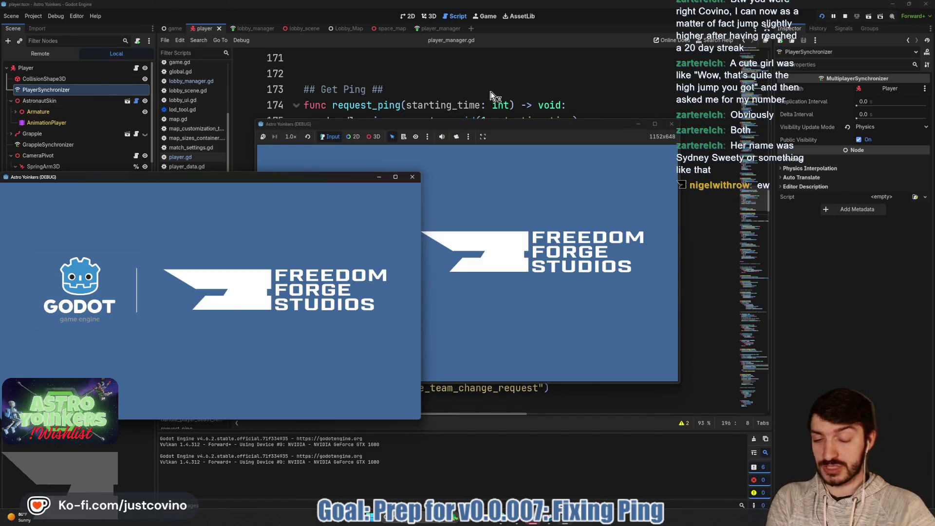
{"action": "key", "text": "F8"}
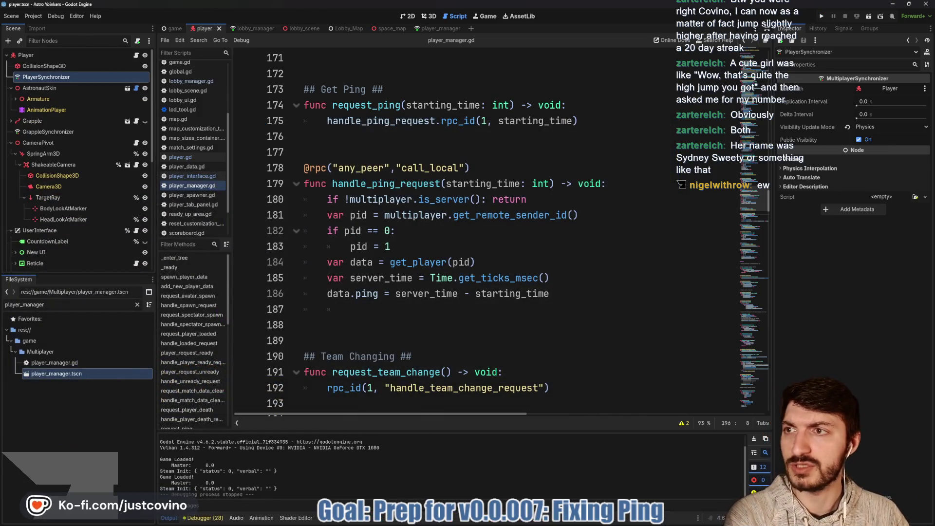
{"action": "left_click", "coordinate": [11, 16]}
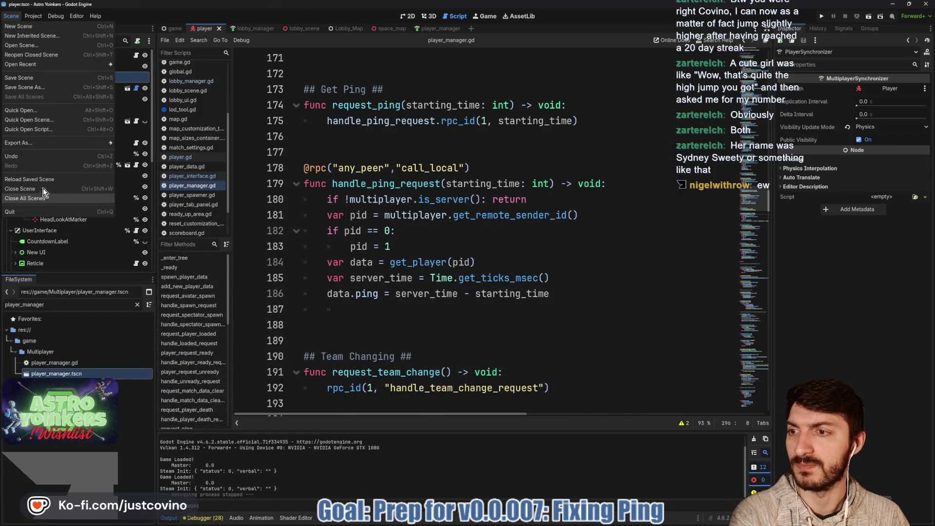
Step: Save the player scene with Ctrl+S and relaunch the game as two debug instances
{"action": "left_click", "coordinate": [43, 78]}
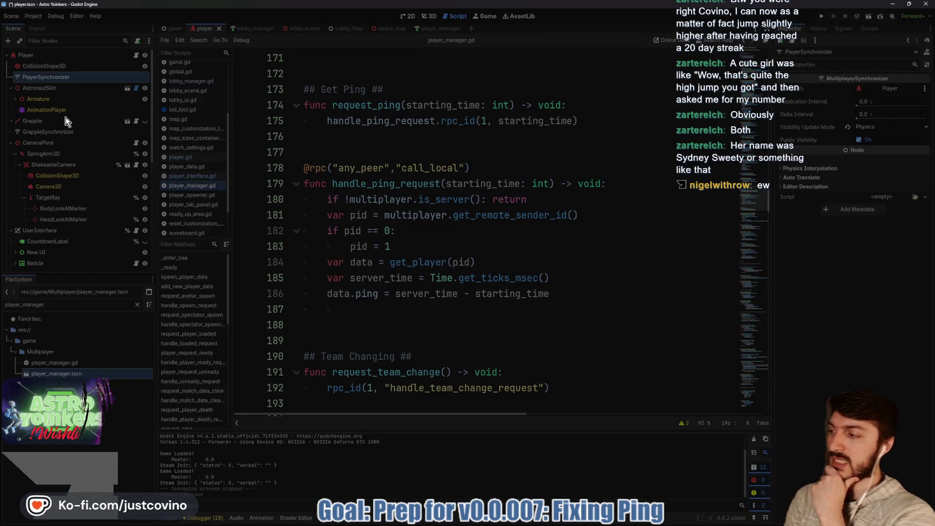
{"action": "key", "text": "alt+Tab"}
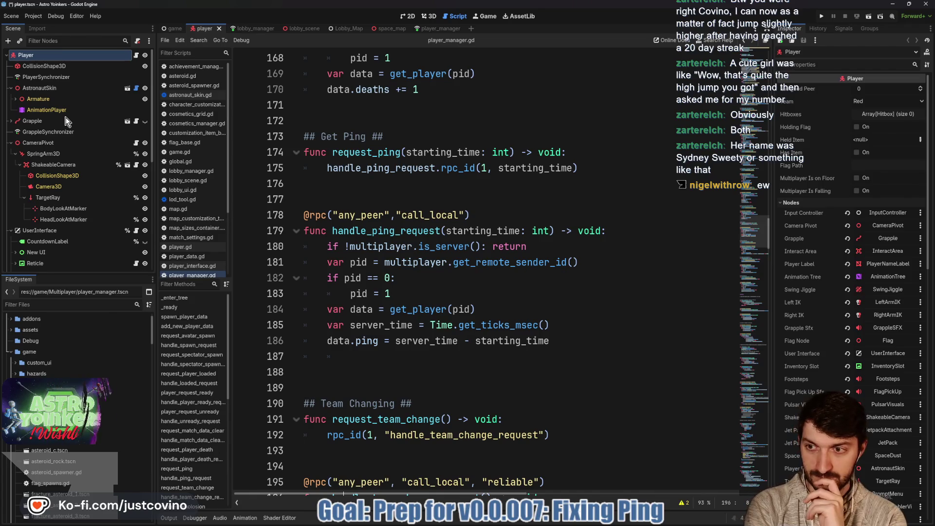
{"action": "left_click", "coordinate": [356, 197]}
{"action": "key", "text": "ctrl+s"}
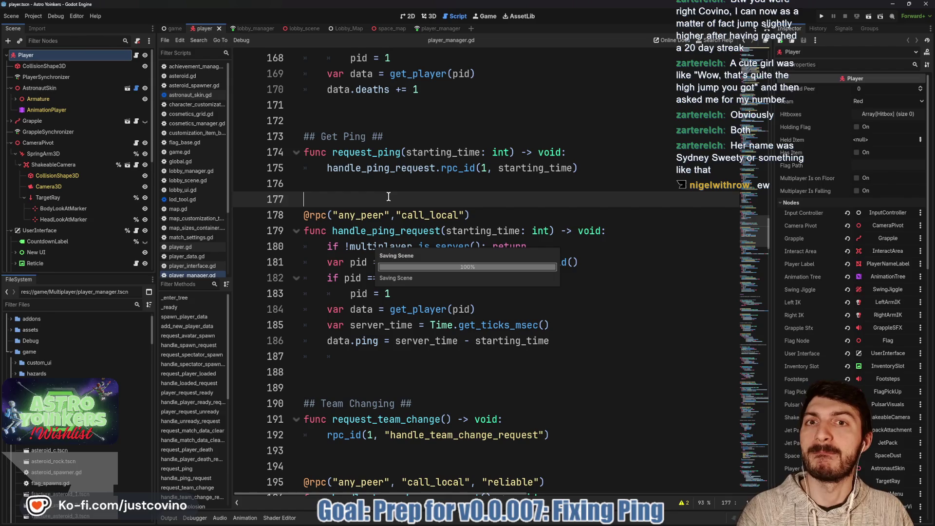
{"action": "left_click", "coordinate": [820, 18]}
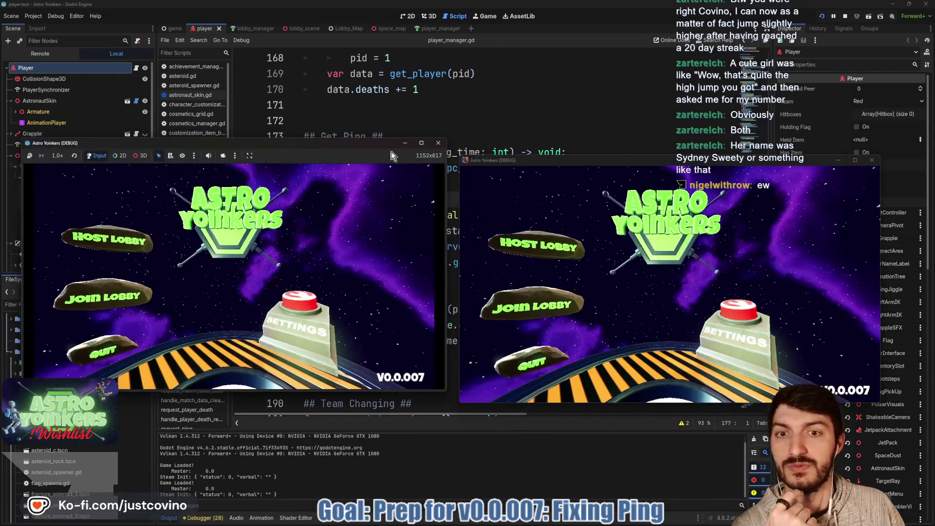
Step: Host a lobby in the first game window, join it from the second, then stop both with F8
{"action": "left_click", "coordinate": [90, 244]}
{"action": "left_click", "coordinate": [229, 242]}
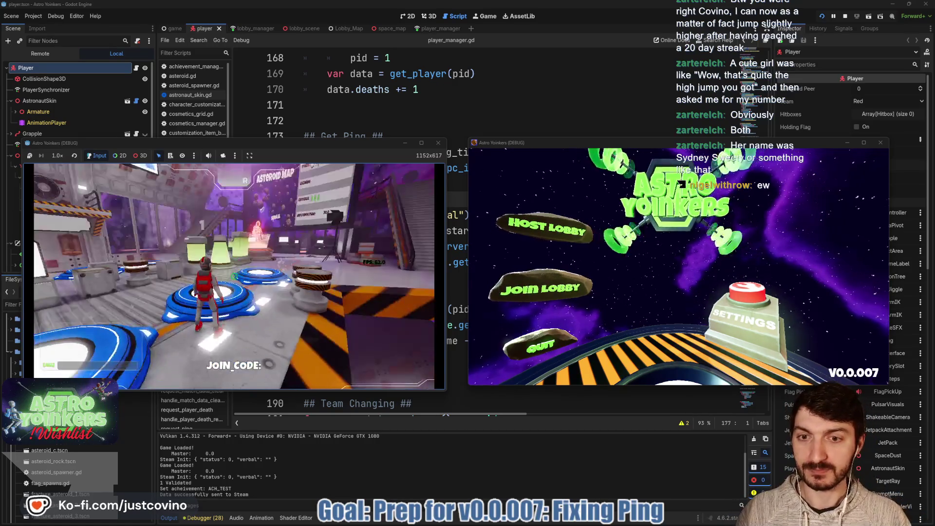
{"action": "key", "text": "e"}
{"action": "left_click", "coordinate": [541, 289]}
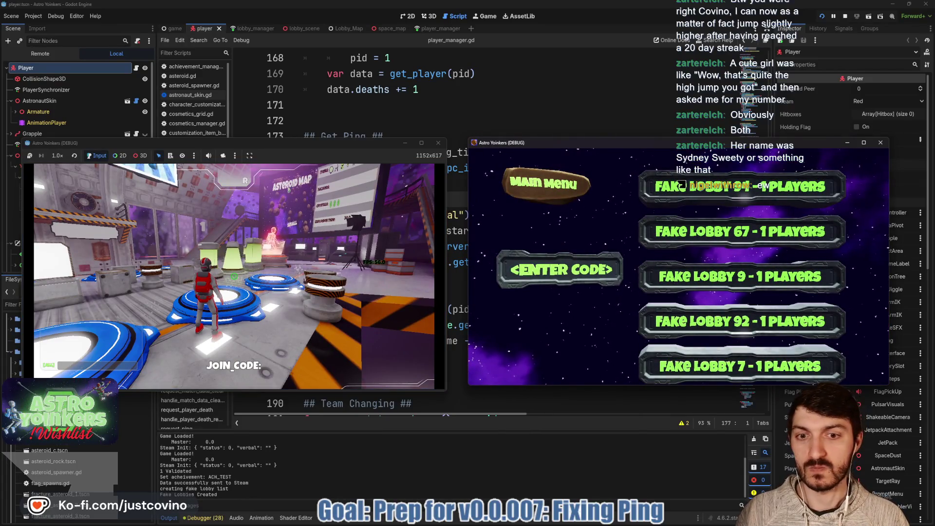
{"action": "key", "text": "super"}
{"action": "key", "text": "Escape"}
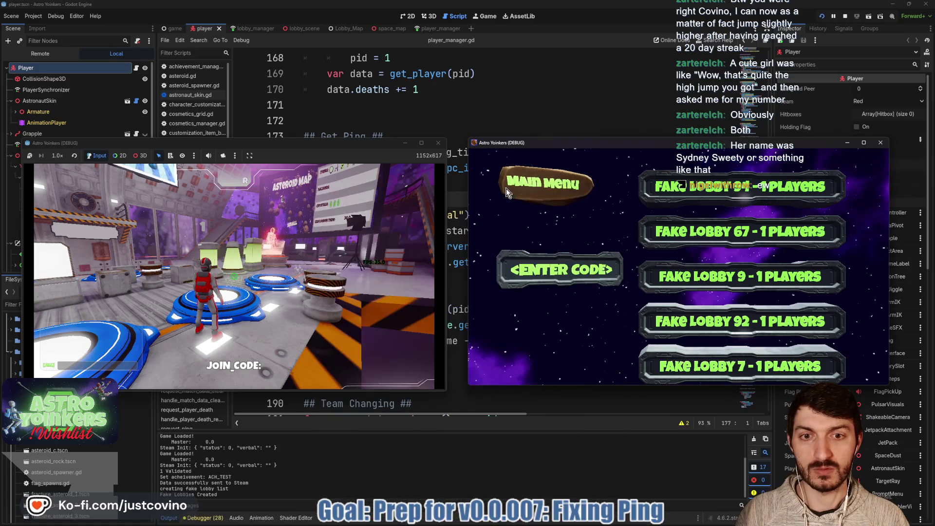
{"action": "left_click", "coordinate": [720, 197]}
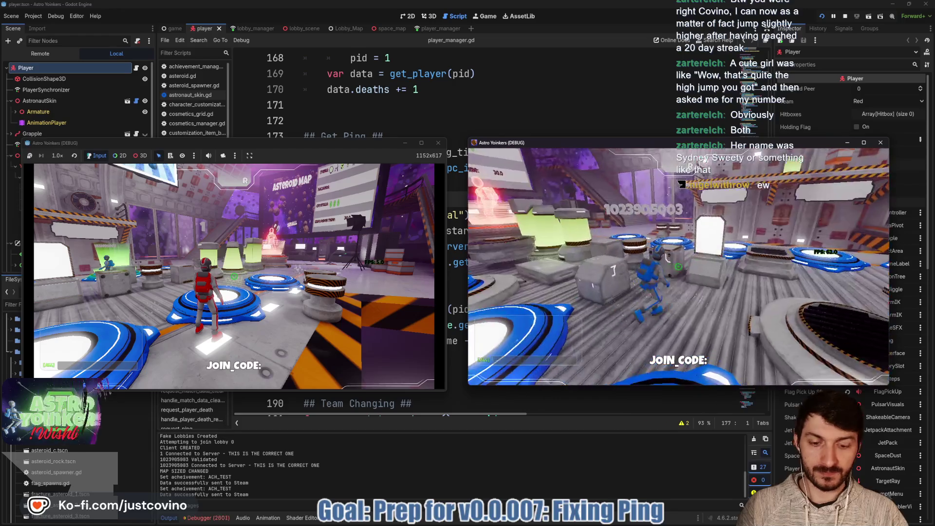
{"action": "key", "text": "F8"}
{"action": "left_click", "coordinate": [207, 517]}
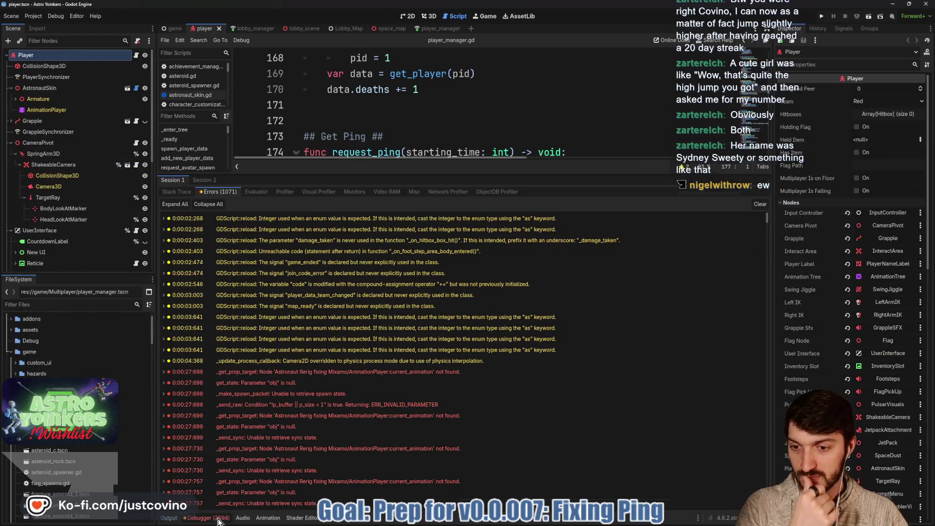
Step: Inspect the current_animation not-found error, then select FlagSynchronizer under Armature to view its replicated properties
{"action": "left_click", "coordinate": [366, 372]}
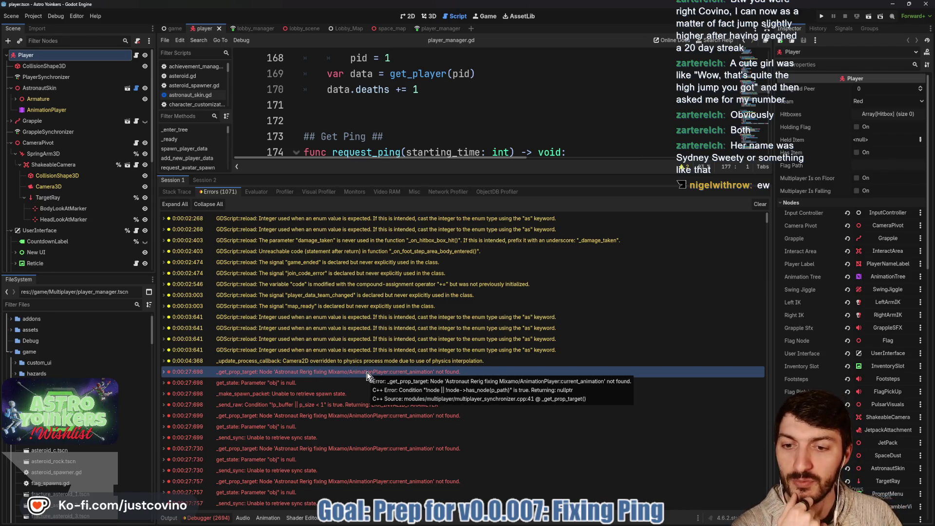
{"action": "mouse_move", "coordinate": [319, 376]}
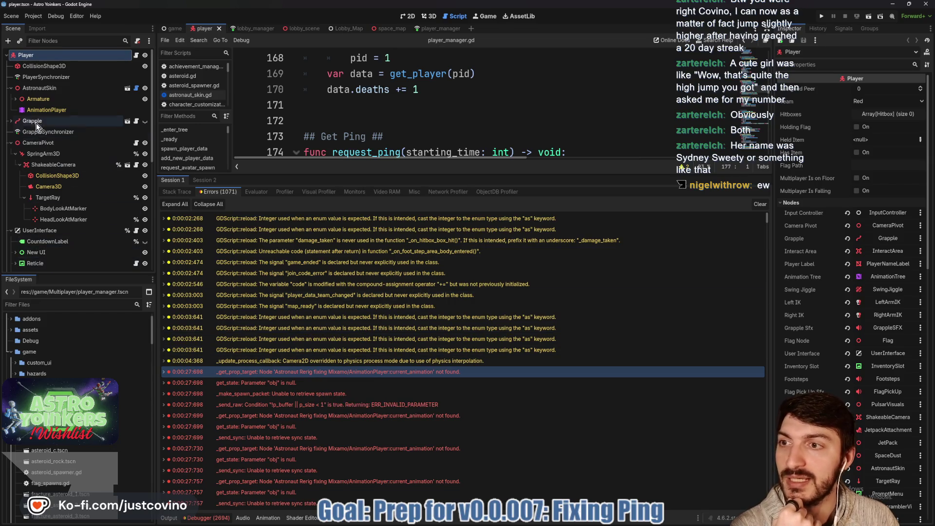
{"action": "left_click", "coordinate": [17, 99]}
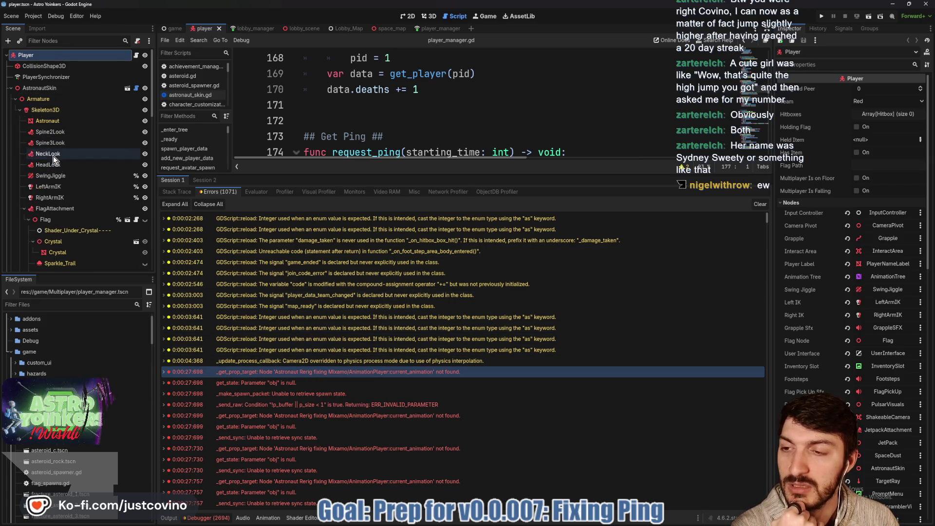
{"action": "scroll", "coordinate": [53, 155], "scroll_direction": "down", "scroll_amount": 1}
{"action": "scroll", "coordinate": [55, 162], "scroll_direction": "down", "scroll_amount": 2}
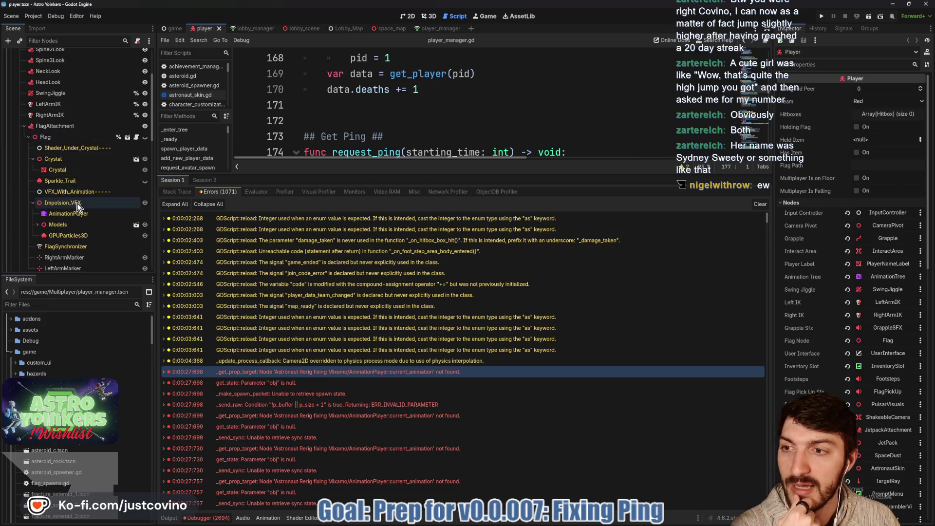
{"action": "scroll", "coordinate": [77, 207], "scroll_direction": "down", "scroll_amount": 1}
{"action": "left_click", "coordinate": [81, 220]}
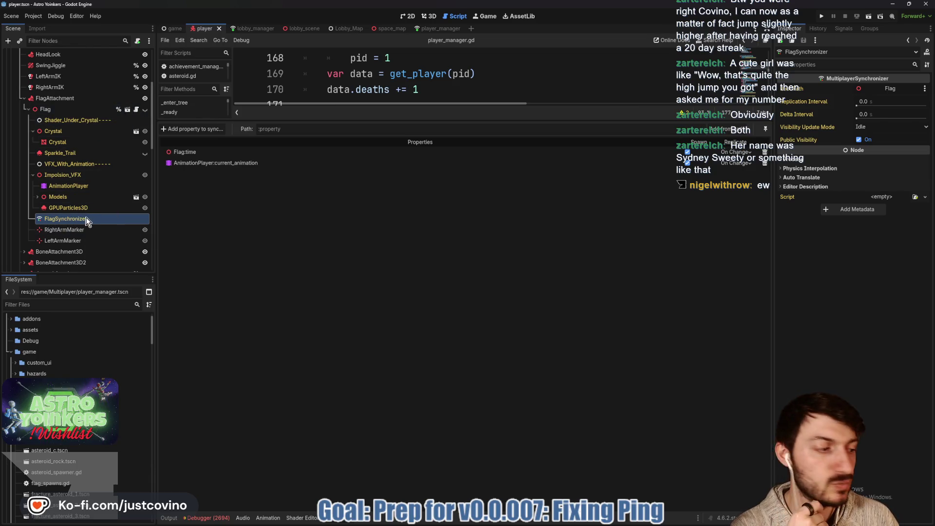
Step: In Flag_VFX, re-add AnimationPlayer current_animation to sync on change and save the scene
{"action": "left_click", "coordinate": [129, 110]}
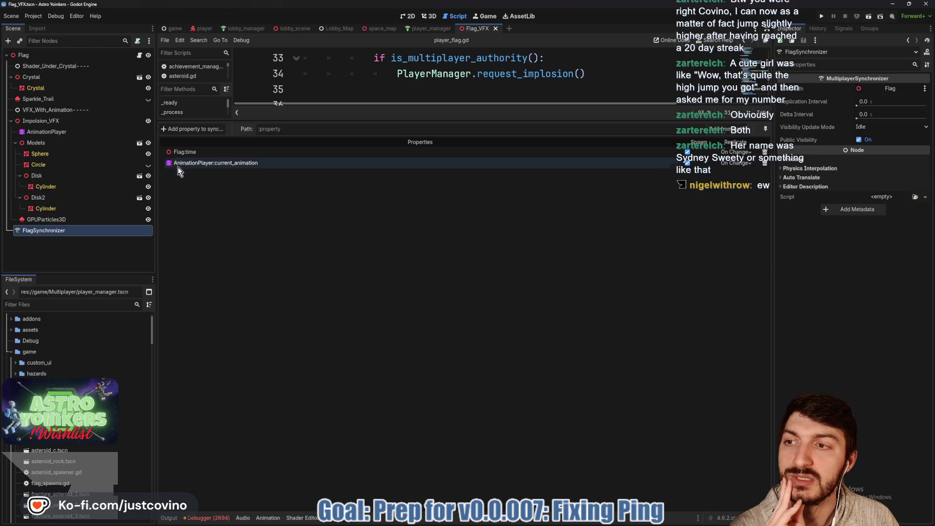
{"action": "left_click", "coordinate": [765, 166]}
{"action": "left_click", "coordinate": [429, 272]}
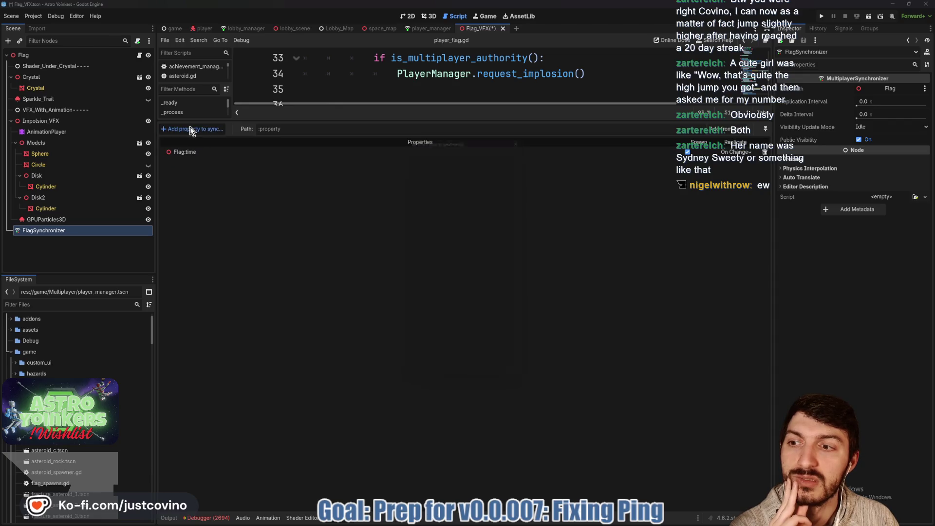
{"action": "left_click", "coordinate": [190, 129]}
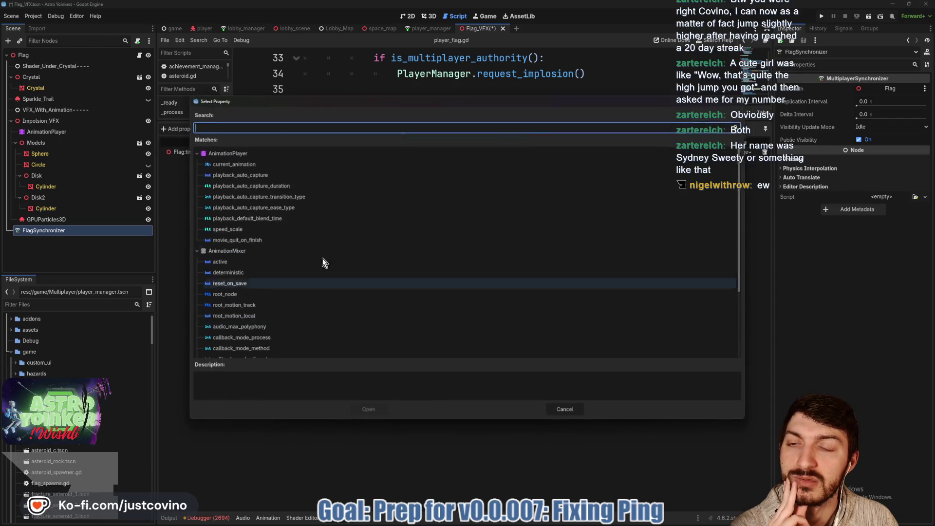
{"action": "left_click", "coordinate": [239, 164]}
{"action": "left_click", "coordinate": [375, 410]}
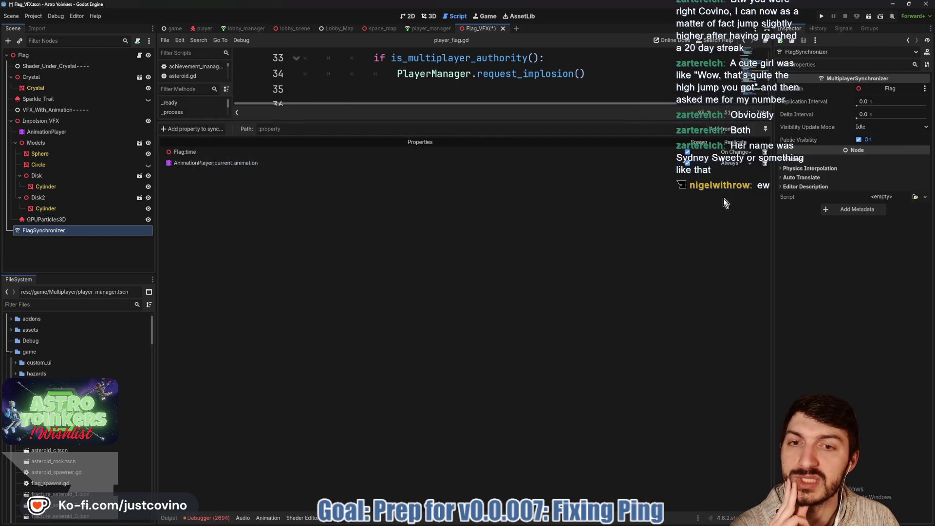
{"action": "left_click", "coordinate": [740, 193]}
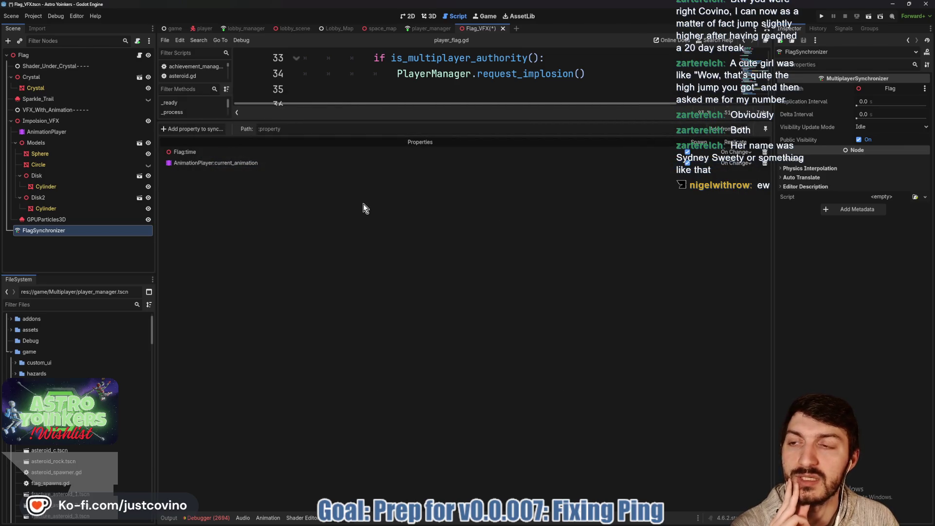
{"action": "key", "text": "ctrl+s"}
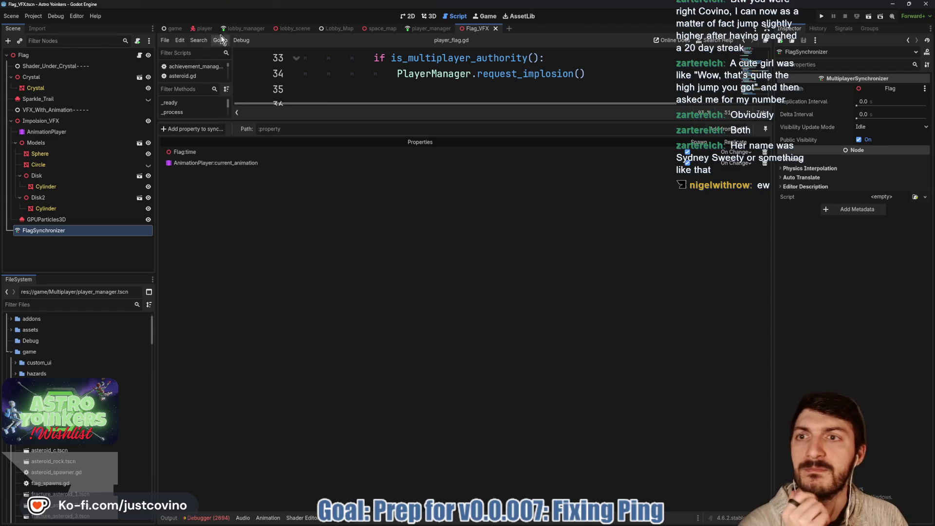
Step: Return to the player scene, review the _get_prop_target errors, and select PlayerSynchronizer
{"action": "left_click", "coordinate": [204, 28]}
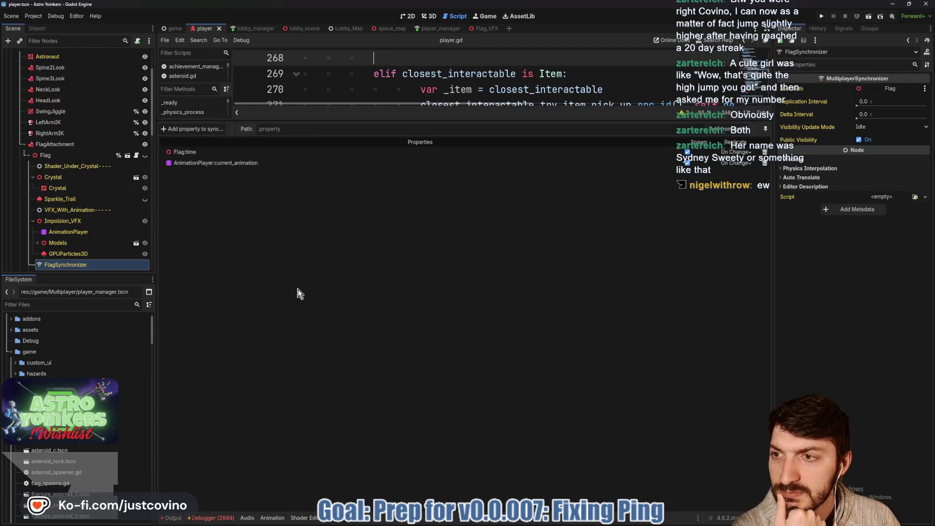
{"action": "left_click", "coordinate": [219, 519]}
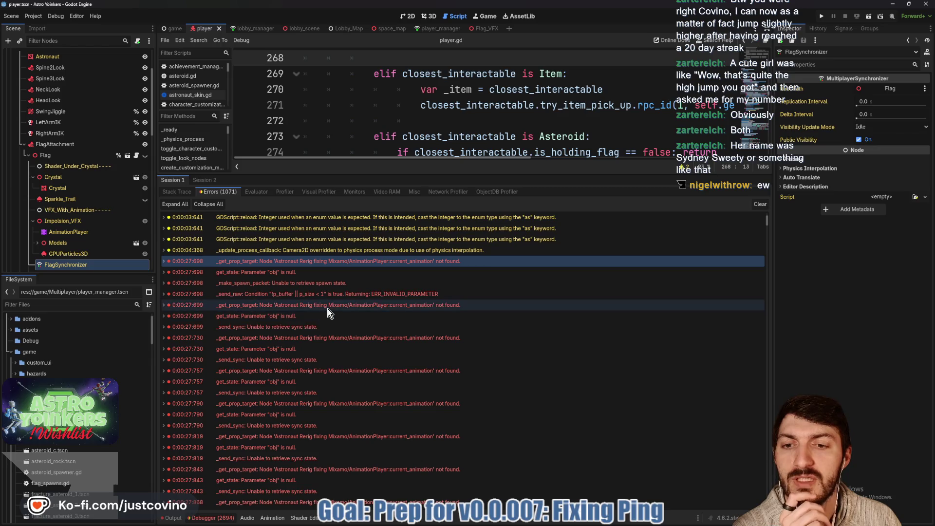
{"action": "mouse_move", "coordinate": [328, 309]}
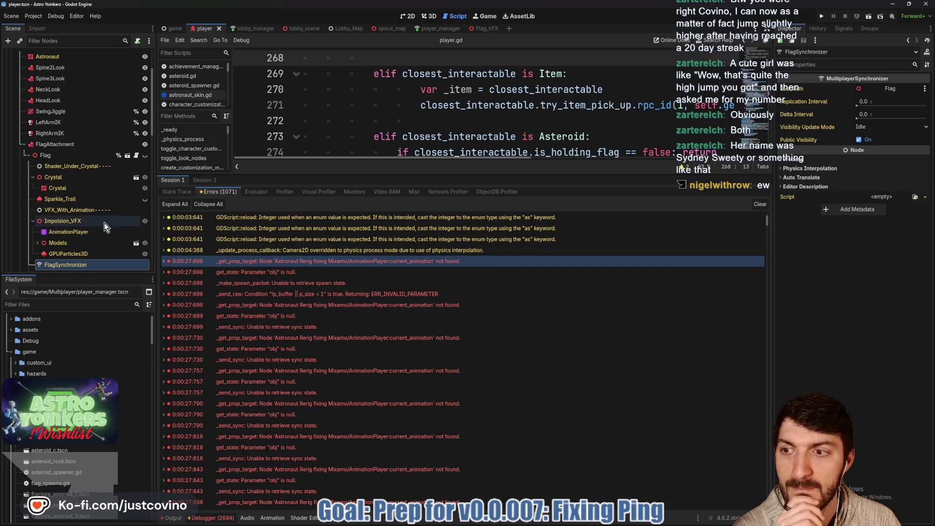
{"action": "scroll", "coordinate": [93, 209], "scroll_direction": "up", "scroll_amount": 3}
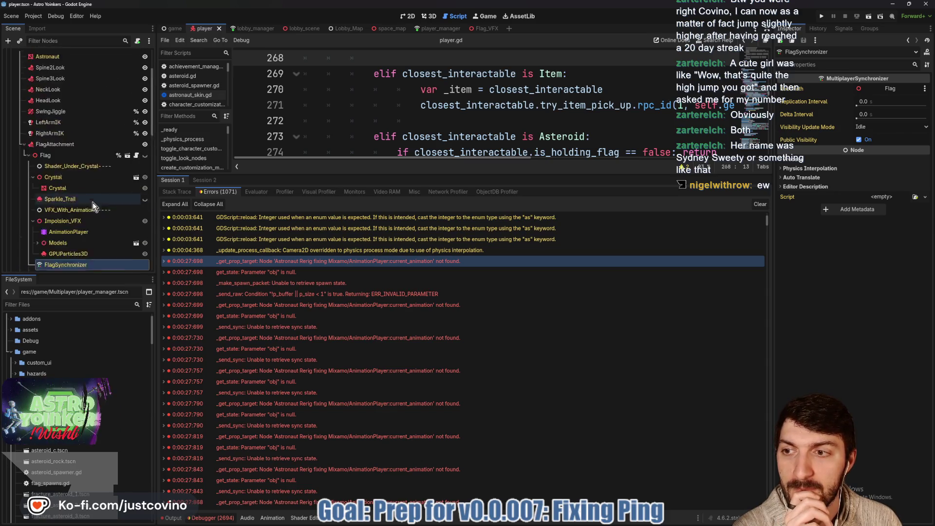
{"action": "scroll", "coordinate": [92, 203], "scroll_direction": "up", "scroll_amount": 3}
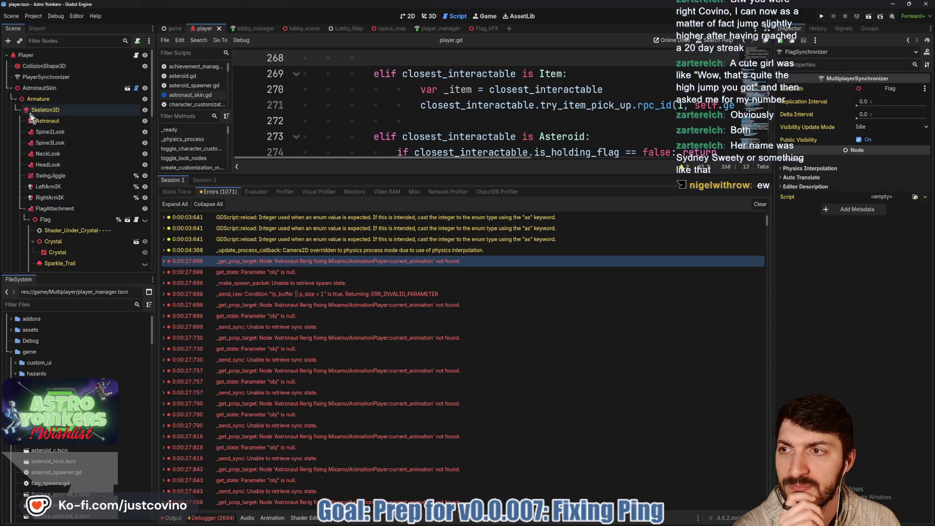
{"action": "left_click", "coordinate": [40, 77]}
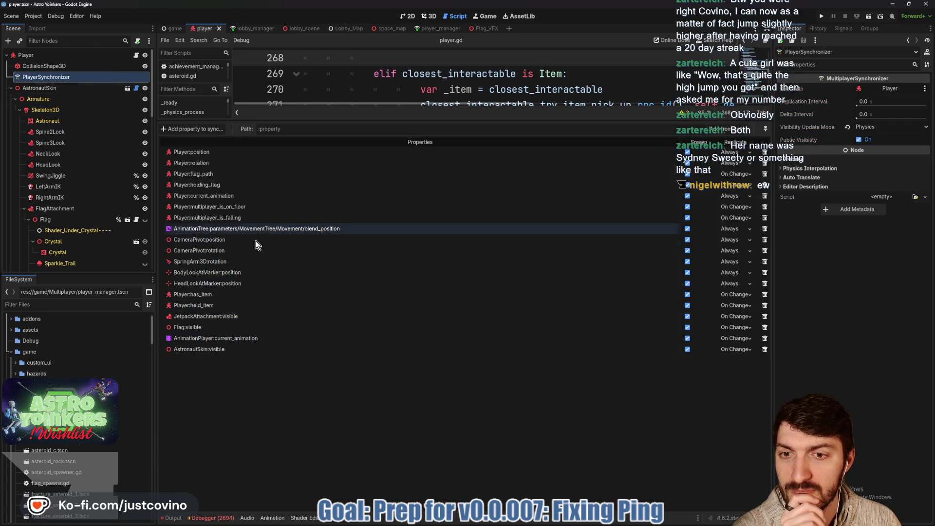
Step: Delete AnimationPlayer:current_animation from the PlayerSynchronizer replication list
{"action": "left_click", "coordinate": [765, 339]}
{"action": "left_click", "coordinate": [445, 274]}
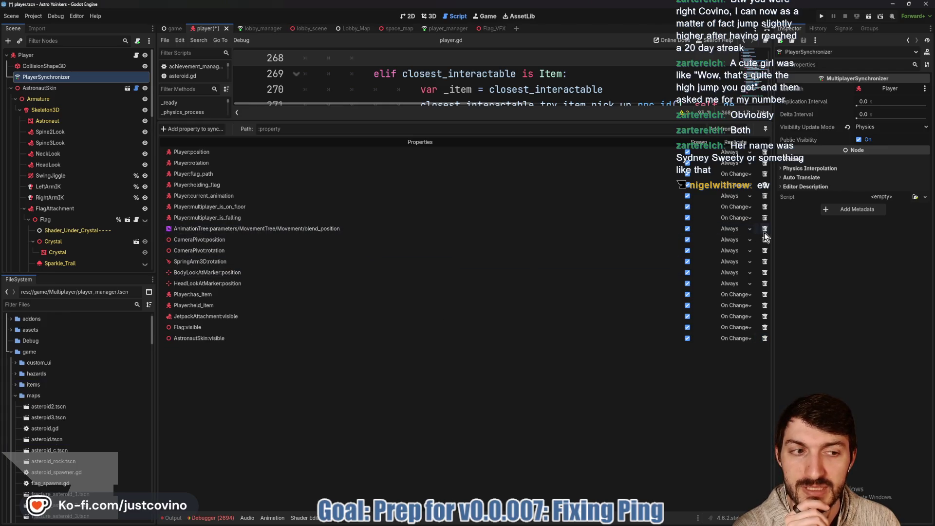
{"action": "left_click", "coordinate": [202, 130]}
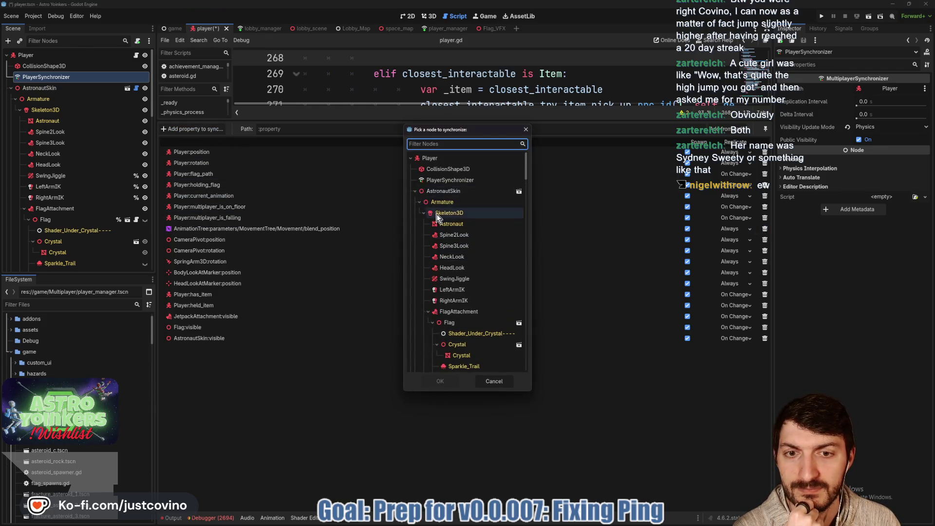
{"action": "scroll", "coordinate": [440, 229], "scroll_direction": "down", "scroll_amount": 3}
Step: Pick the skin's AnimationPlayer and re-add current_animation to sync, set to On Change
{"action": "left_click", "coordinate": [428, 231]}
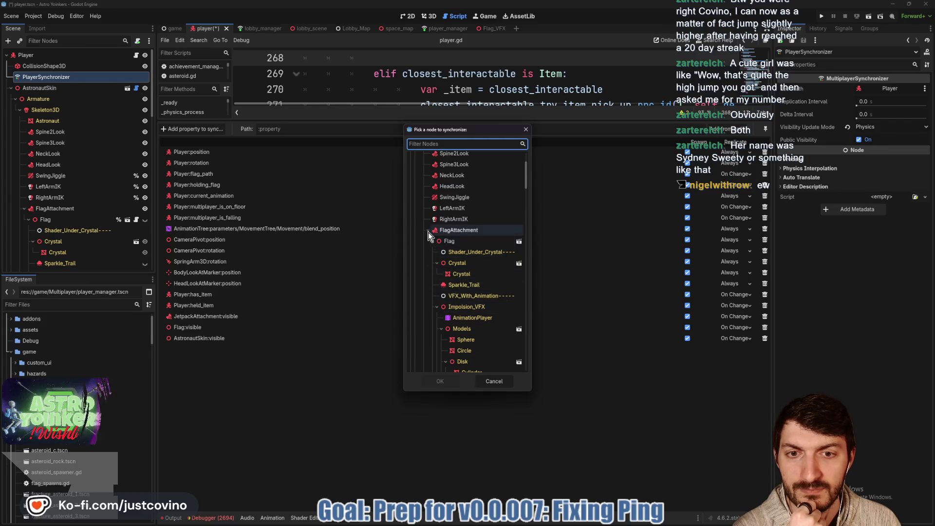
{"action": "left_click", "coordinate": [428, 307]}
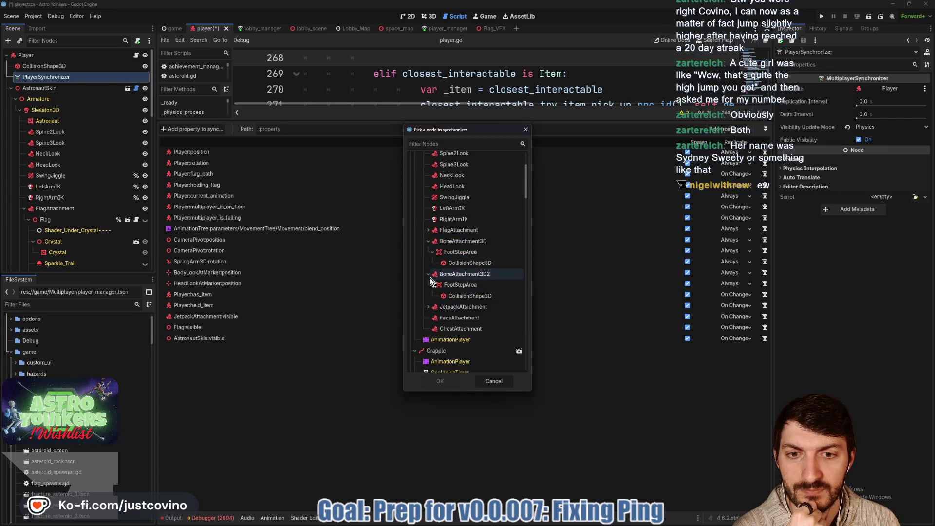
{"action": "left_click", "coordinate": [448, 340]}
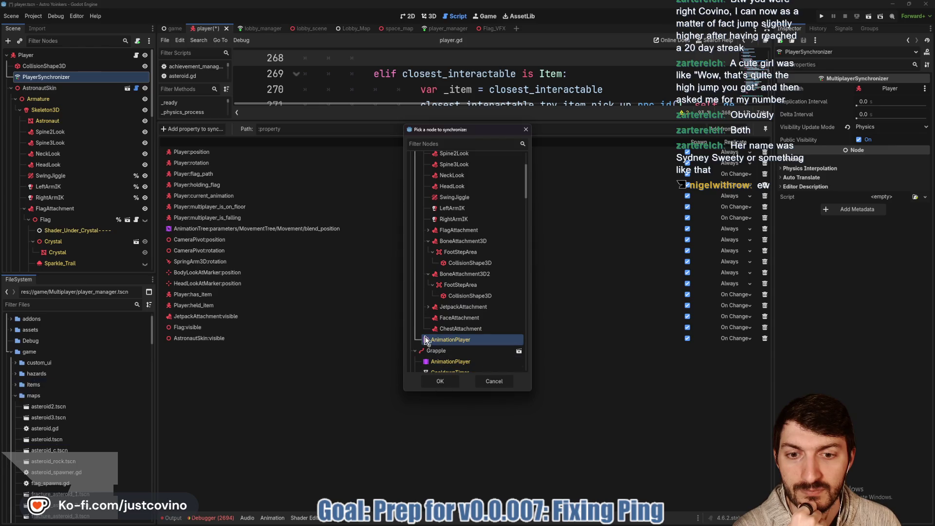
{"action": "left_click", "coordinate": [438, 381]}
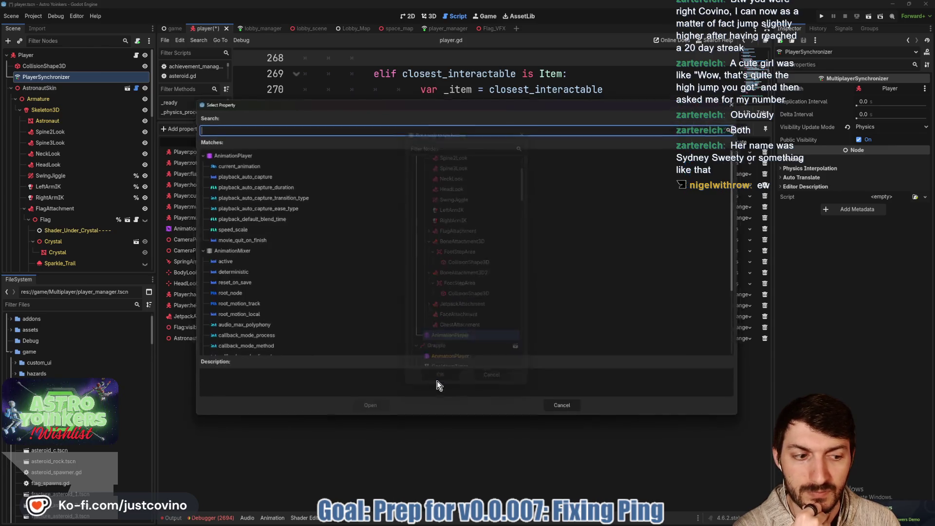
{"action": "left_click", "coordinate": [373, 413]}
{"action": "left_click", "coordinate": [728, 350]}
{"action": "left_click", "coordinate": [740, 380]}
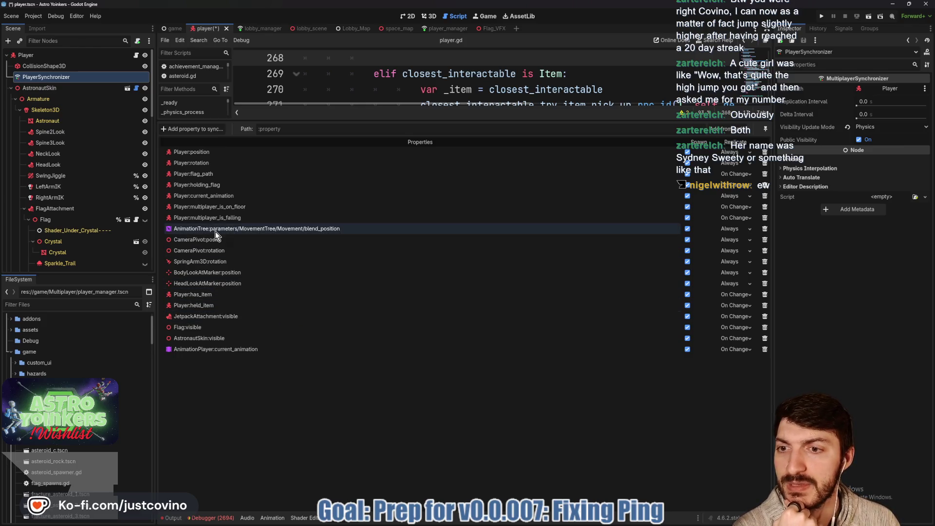
{"action": "scroll", "coordinate": [93, 241], "scroll_direction": "down", "scroll_amount": 3}
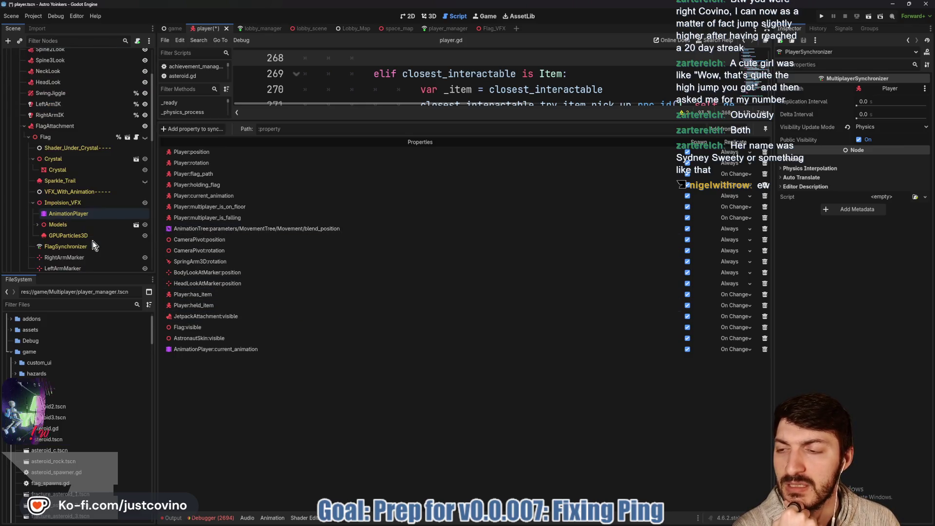
Step: Collapse FlagAttachment and CameraPivot, inspect the AnimationTree, and check a later current_animation error
{"action": "left_click", "coordinate": [23, 126]}
{"action": "scroll", "coordinate": [43, 197], "scroll_direction": "down", "scroll_amount": 2}
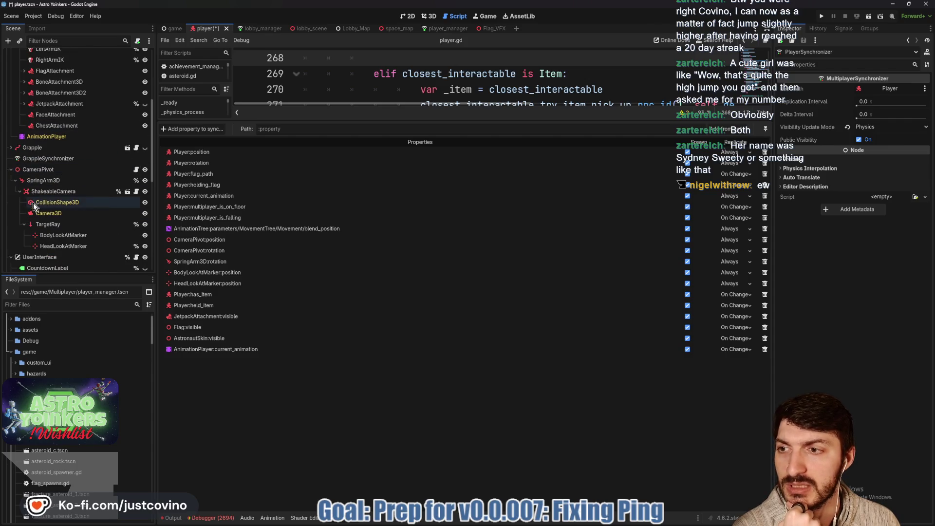
{"action": "left_click", "coordinate": [11, 169]}
{"action": "scroll", "coordinate": [19, 177], "scroll_direction": "down", "scroll_amount": 4}
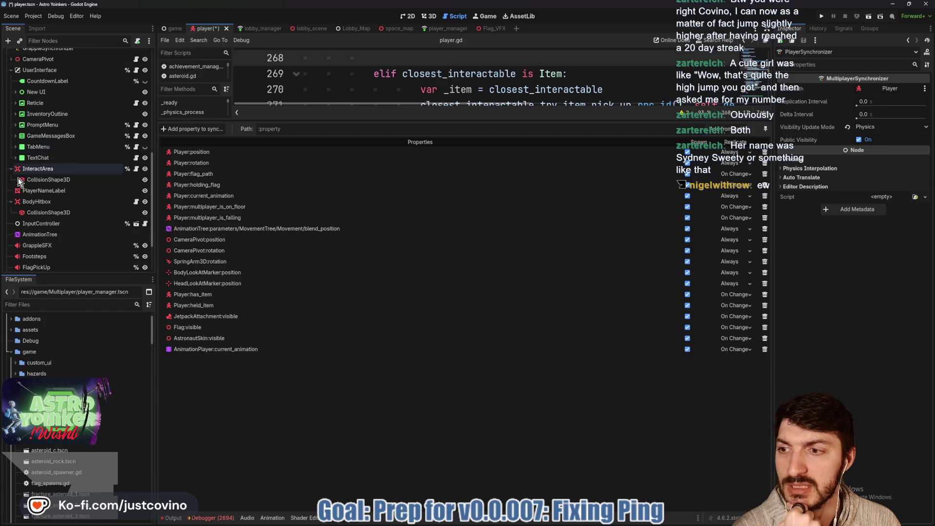
{"action": "left_click", "coordinate": [45, 235]}
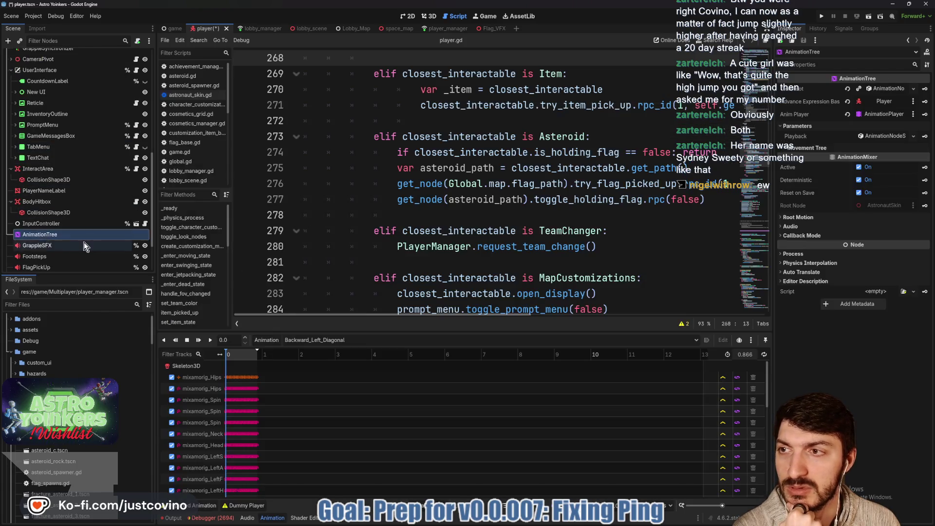
{"action": "scroll", "coordinate": [84, 242], "scroll_direction": "up", "scroll_amount": 10}
{"action": "scroll", "coordinate": [84, 242], "scroll_direction": "down", "scroll_amount": 5}
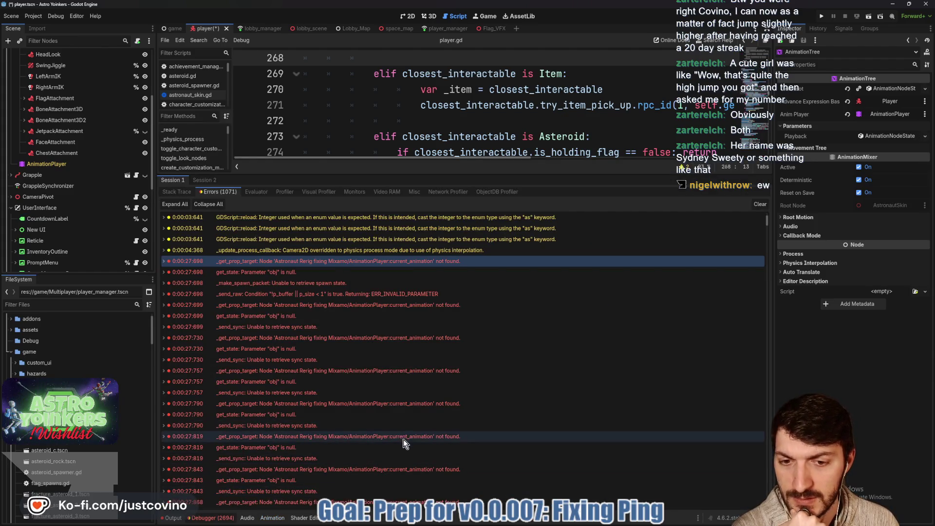
{"action": "mouse_move", "coordinate": [403, 440]}
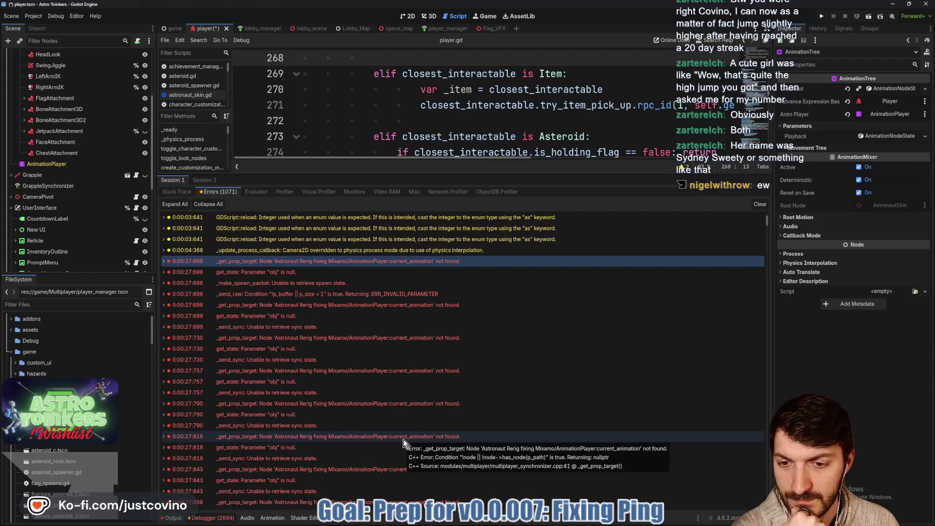
{"action": "left_click", "coordinate": [403, 440]}
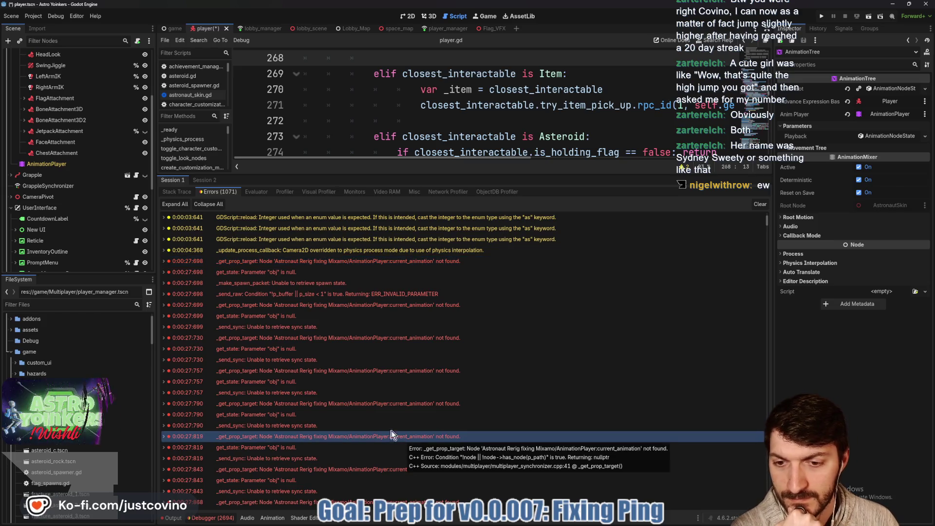
{"action": "scroll", "coordinate": [67, 168], "scroll_direction": "up", "scroll_amount": 5}
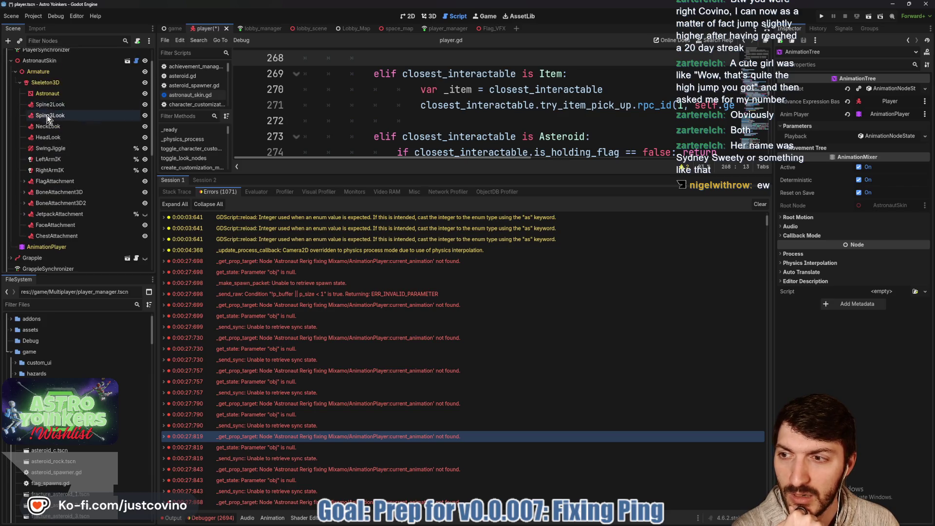
{"action": "scroll", "coordinate": [46, 214], "scroll_direction": "down", "scroll_amount": 3}
Step: Select the skin's AnimationPlayer and dismiss the New Inherited prompt without opening the Mixamo scene
{"action": "left_click", "coordinate": [46, 218]}
{"action": "scroll", "coordinate": [54, 222], "scroll_direction": "up", "scroll_amount": 3}
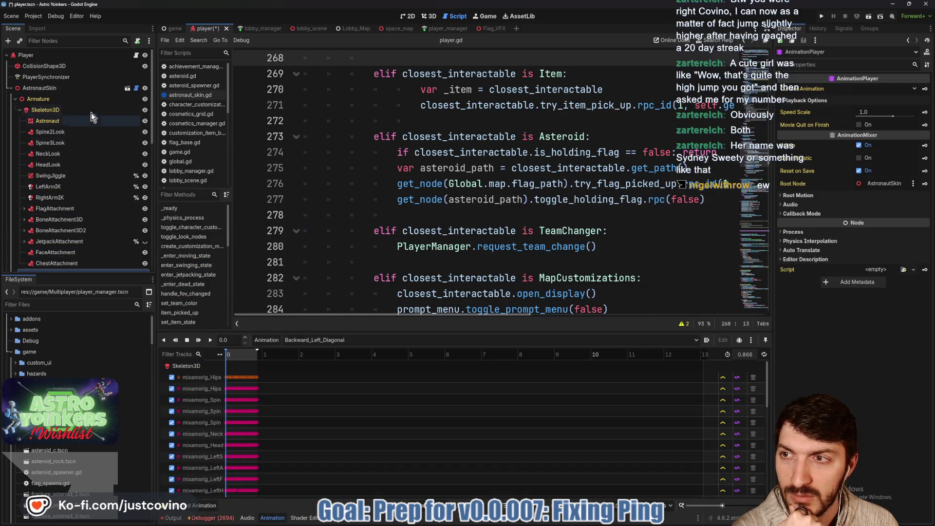
{"action": "left_click", "coordinate": [128, 91]}
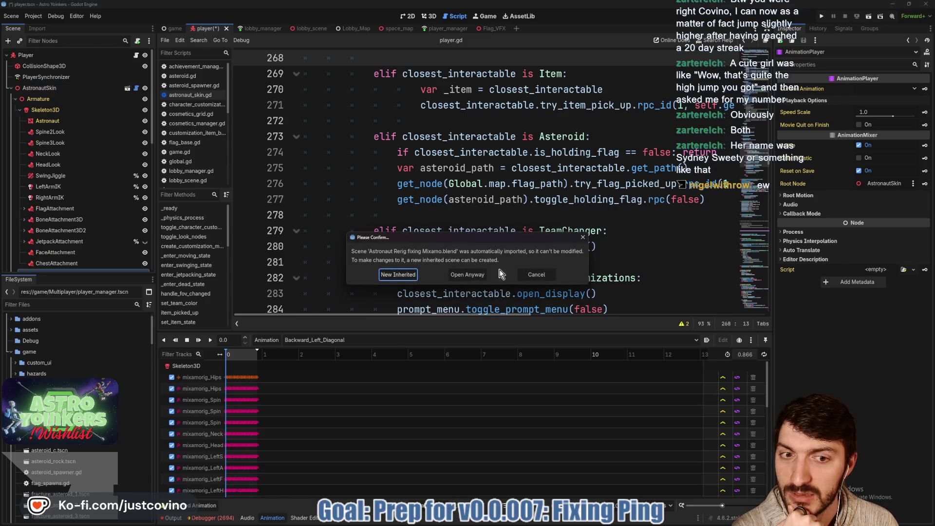
{"action": "left_click", "coordinate": [535, 274]}
{"action": "scroll", "coordinate": [50, 197], "scroll_direction": "down", "scroll_amount": 4}
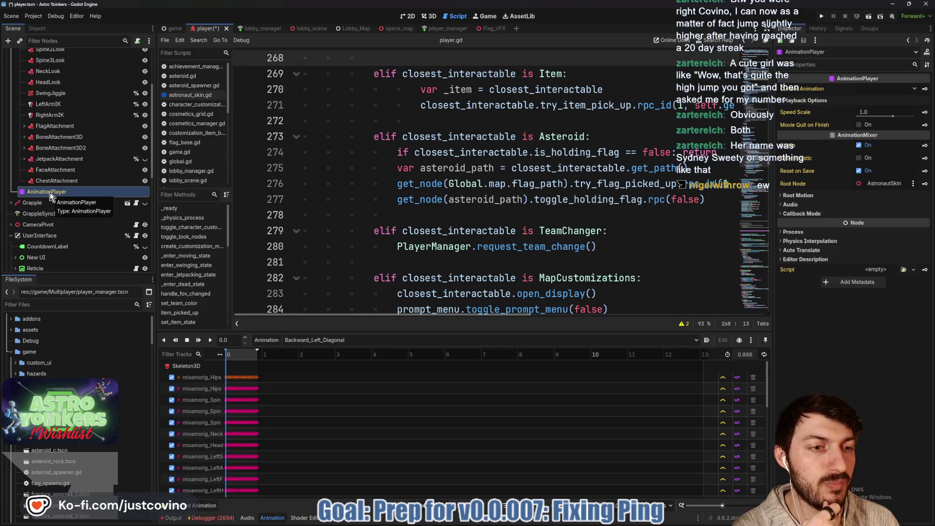
{"action": "scroll", "coordinate": [43, 191], "scroll_direction": "up", "scroll_amount": 5}
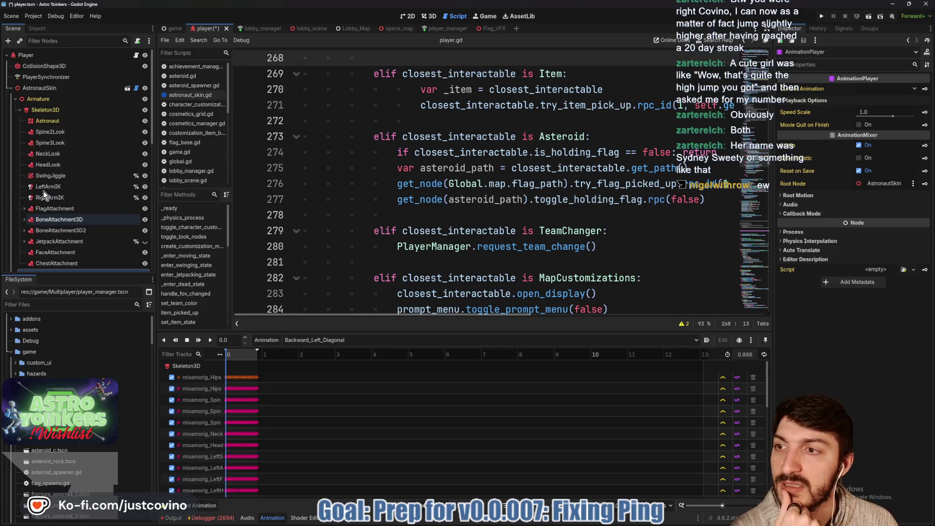
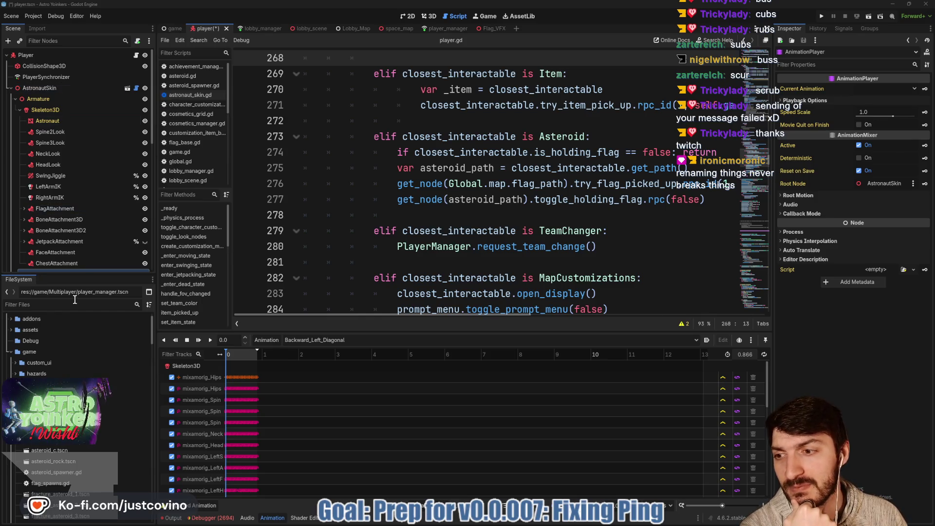
Step: Look over the Astronaut rerig file in assets, save the player scene, and select its synchronizer
{"action": "left_click", "coordinate": [10, 330]}
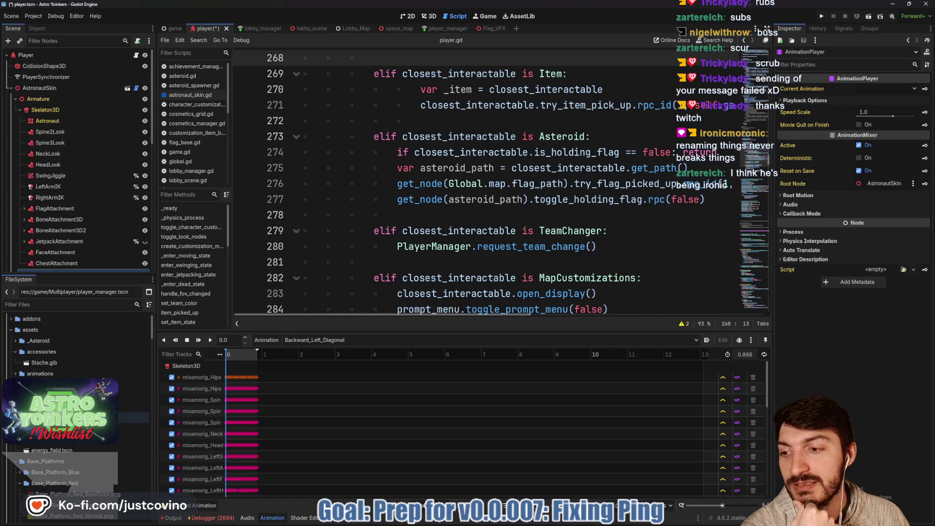
{"action": "scroll", "coordinate": [27, 368], "scroll_direction": "down", "scroll_amount": 3}
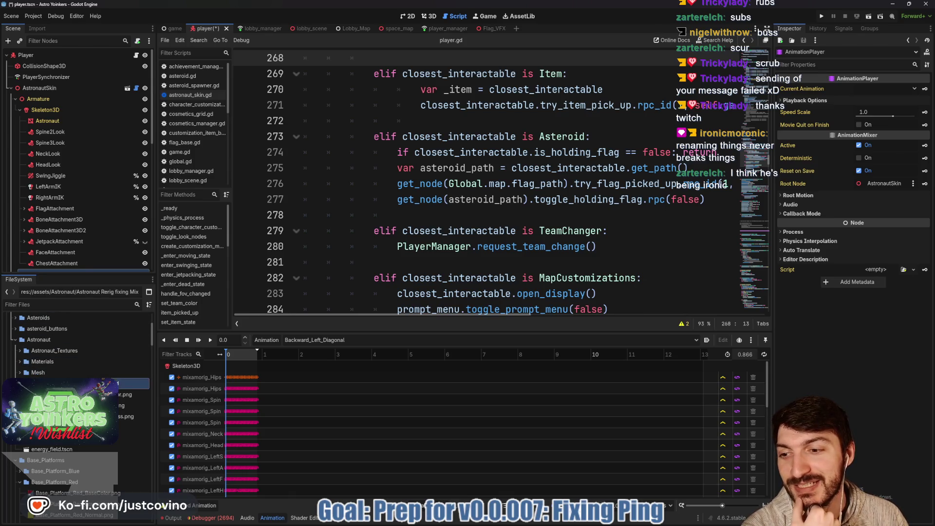
{"action": "right_click", "coordinate": [57, 383]}
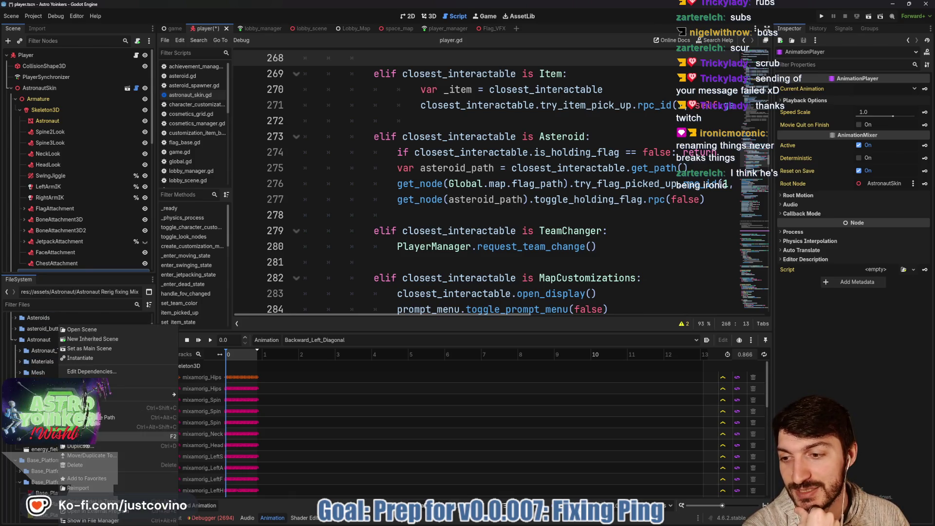
{"action": "key", "text": "Escape"}
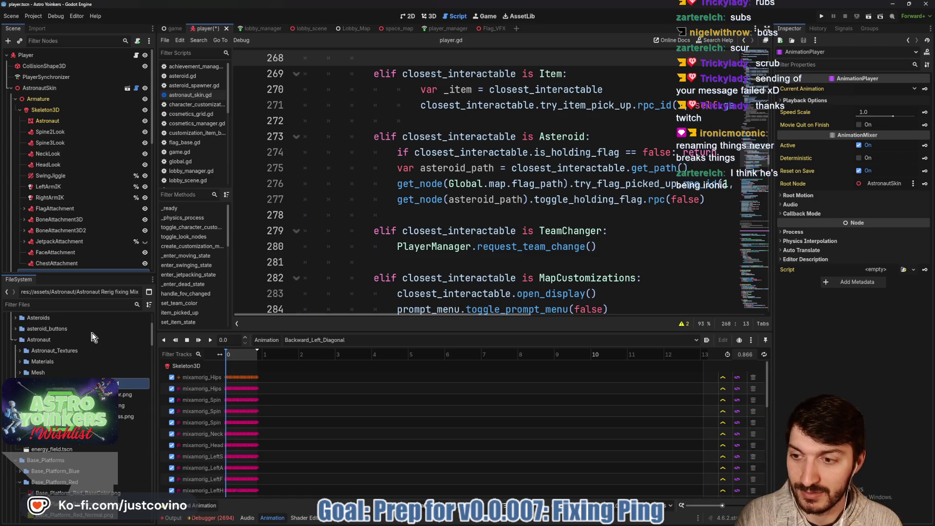
{"action": "key", "text": "ctrl+s"}
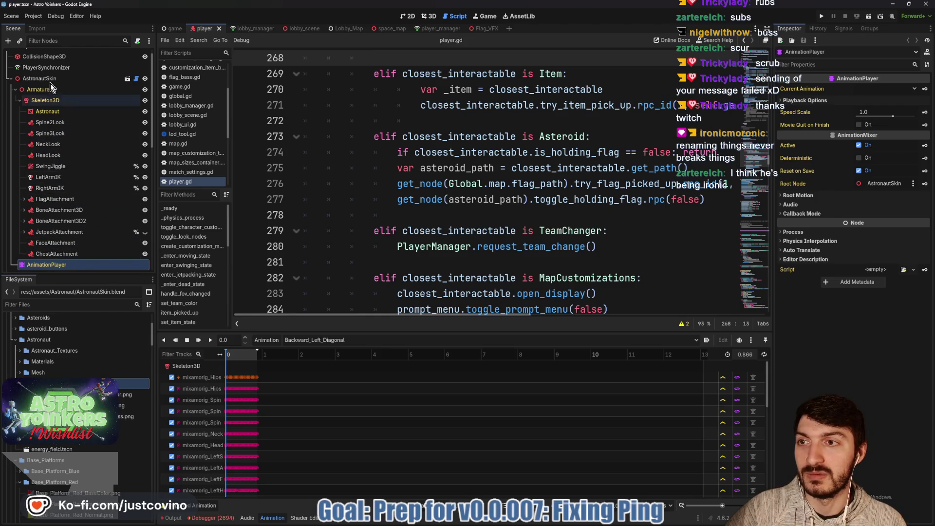
{"action": "left_click", "coordinate": [54, 71]}
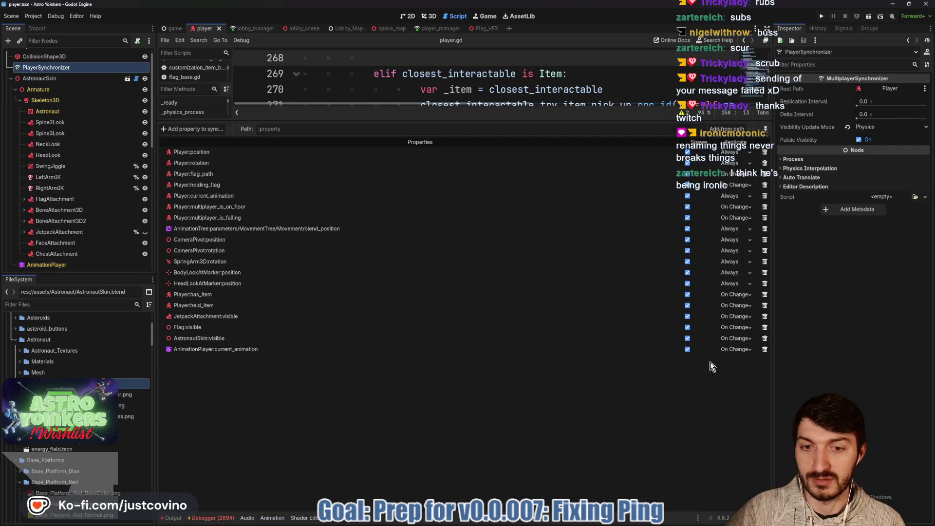
Step: Replace the AnimationPlayer current_animation sync entry with a fresh one replicating On Change
{"action": "left_click", "coordinate": [764, 349]}
{"action": "left_click", "coordinate": [443, 272]}
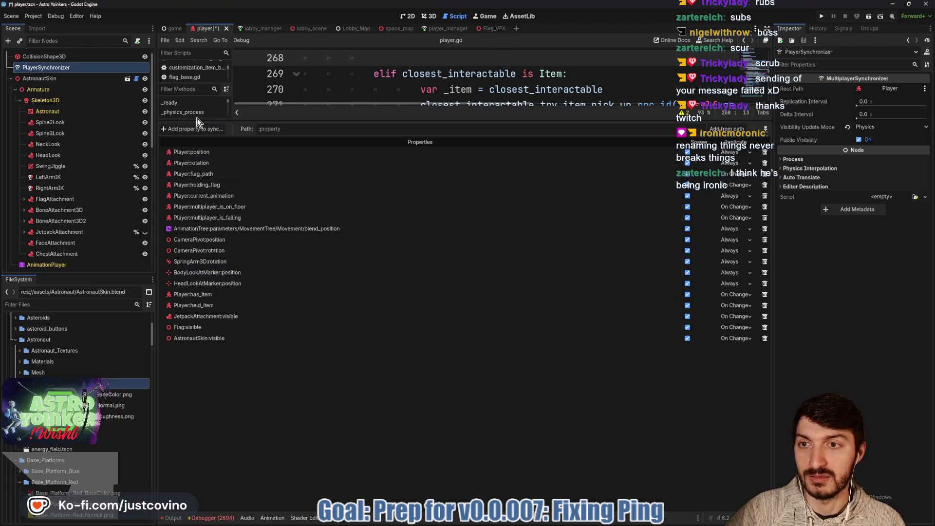
{"action": "left_click", "coordinate": [196, 129]}
{"action": "scroll", "coordinate": [470, 256], "scroll_direction": "down", "scroll_amount": 5}
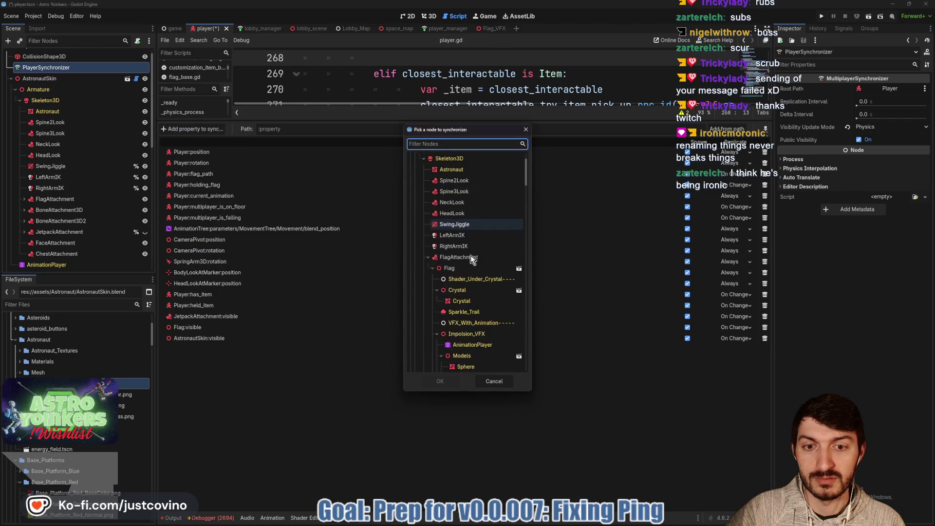
{"action": "left_click", "coordinate": [428, 230]}
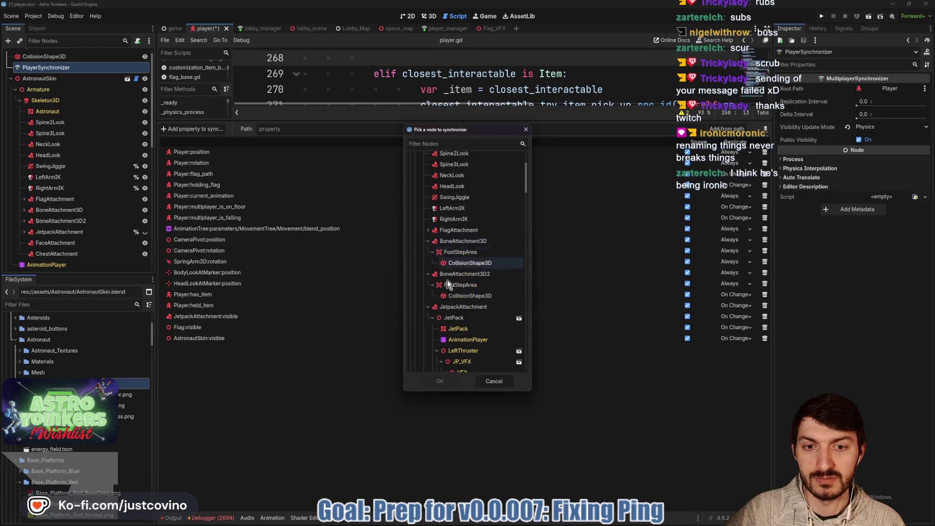
{"action": "left_click", "coordinate": [428, 307]}
{"action": "left_click", "coordinate": [437, 340]}
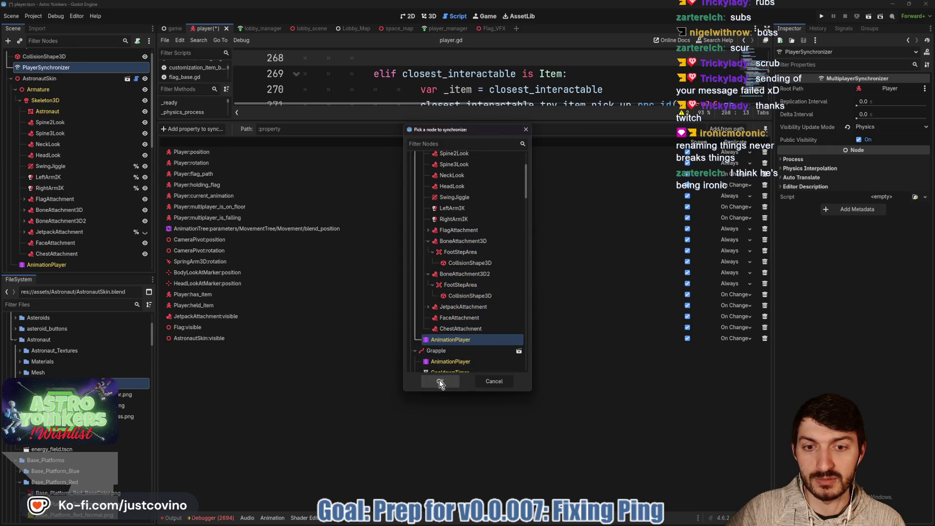
{"action": "left_click", "coordinate": [439, 381]}
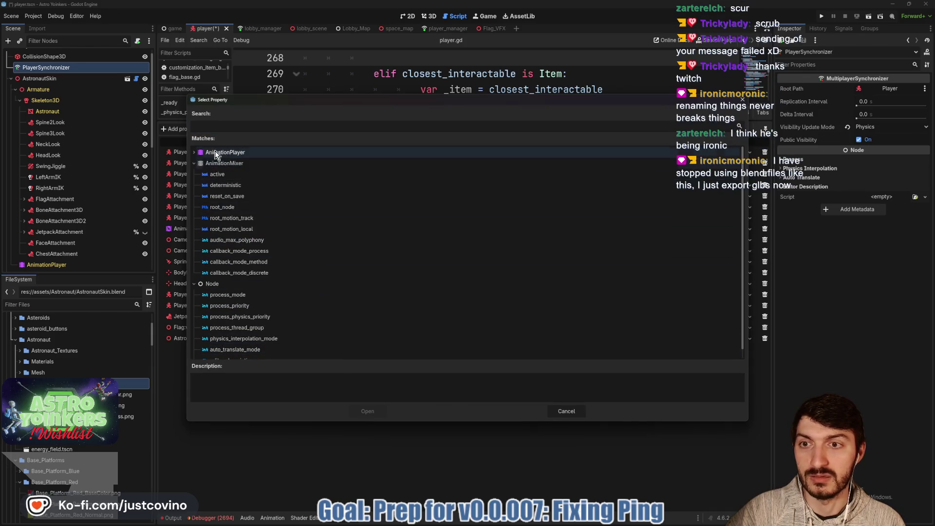
{"action": "left_click", "coordinate": [194, 152]}
{"action": "left_click", "coordinate": [229, 240]}
{"action": "left_click", "coordinate": [360, 411]}
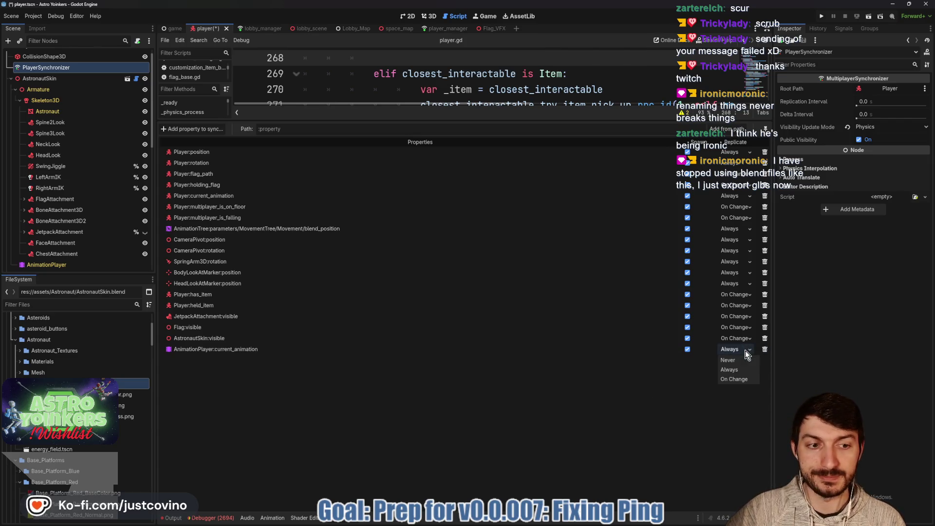
{"action": "left_click", "coordinate": [741, 379]}
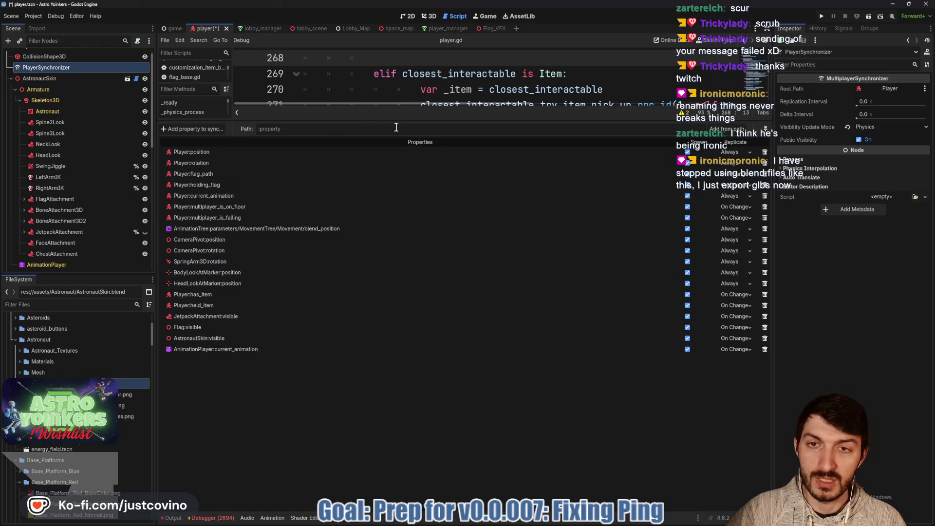
Step: Enlarge the script editor, save the player scene, and start a test run of the game
{"action": "left_click_drag", "start_coordinate": [393, 123], "coordinate": [392, 385]}
{"action": "left_click", "coordinate": [413, 261]}
{"action": "key", "text": "ctrl+s"}
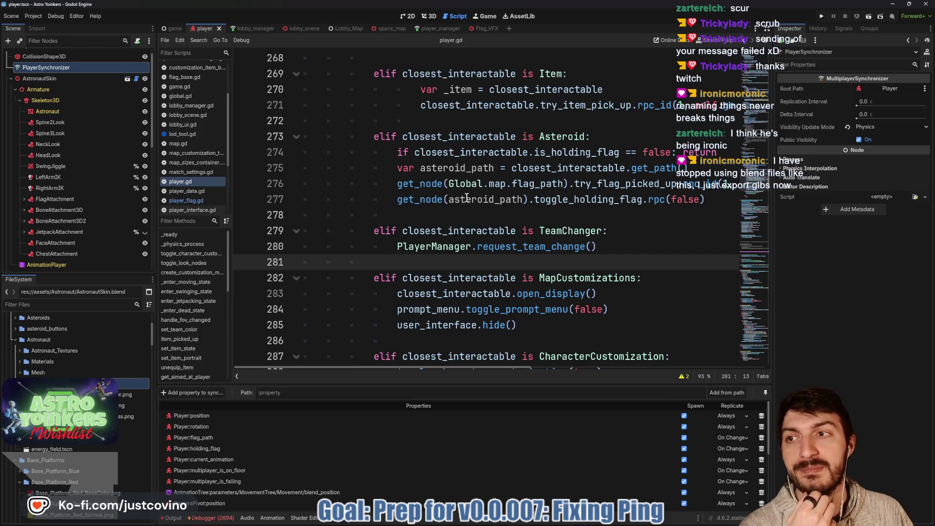
{"action": "left_click", "coordinate": [821, 17]}
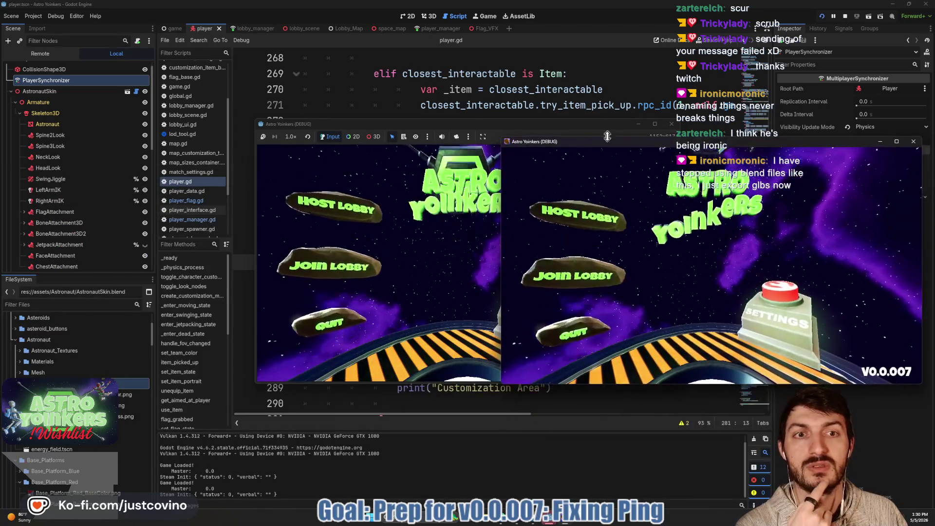
Step: Host a lobby in the left game window, join it from the second instance, then stop with F8
{"action": "mouse_move", "coordinate": [562, 123]}
{"action": "left_mouse_down"}
{"action": "mouse_move", "coordinate": [309, 124]}
{"action": "mouse_move", "coordinate": [375, 125]}
{"action": "left_mouse_up"}
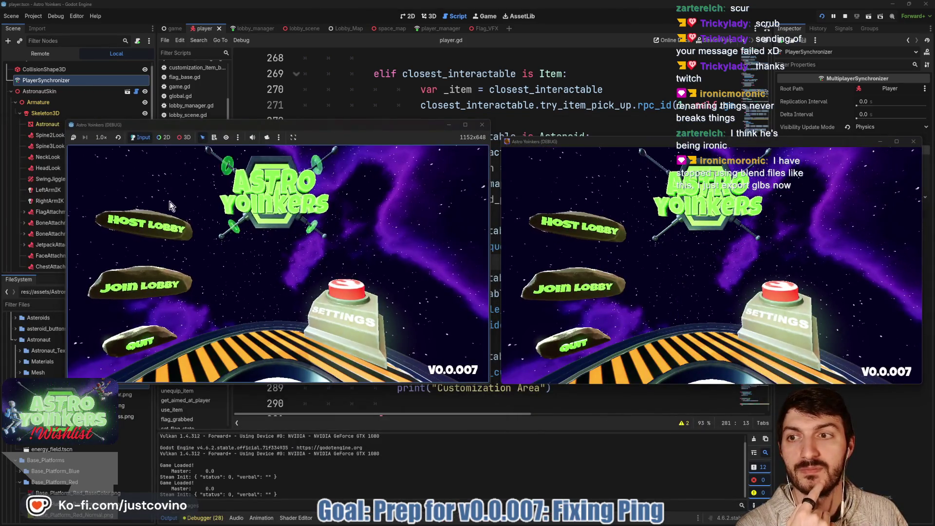
{"action": "left_click", "coordinate": [165, 222]}
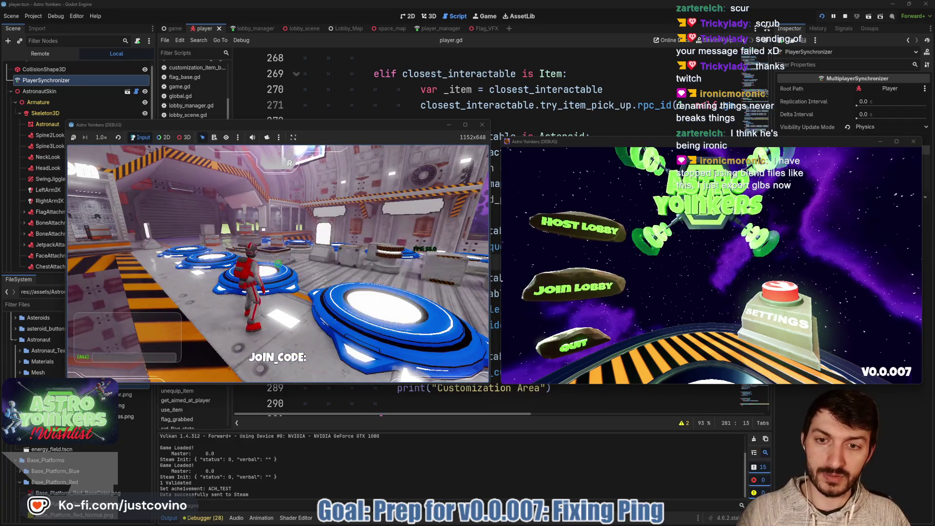
{"action": "left_click", "coordinate": [573, 288]}
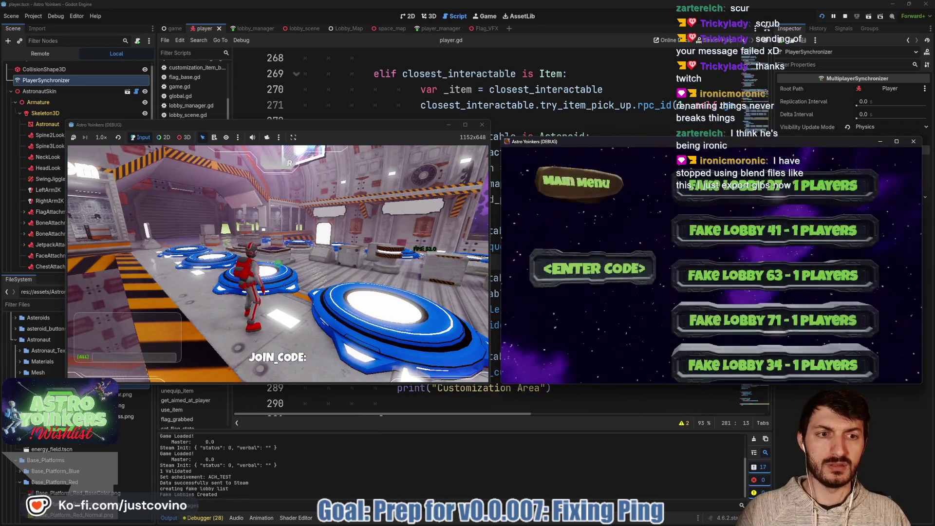
{"action": "key", "text": "super"}
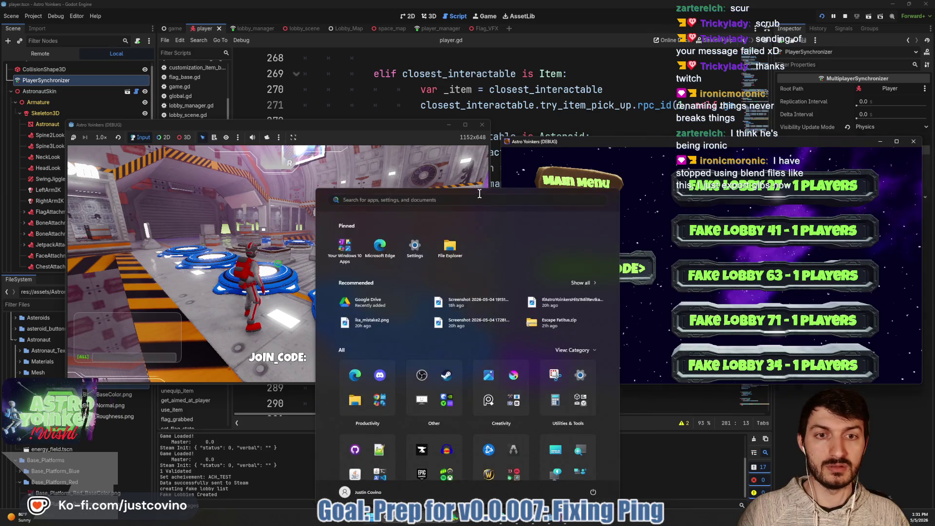
{"action": "key", "text": "super"}
{"action": "left_click", "coordinate": [732, 186]}
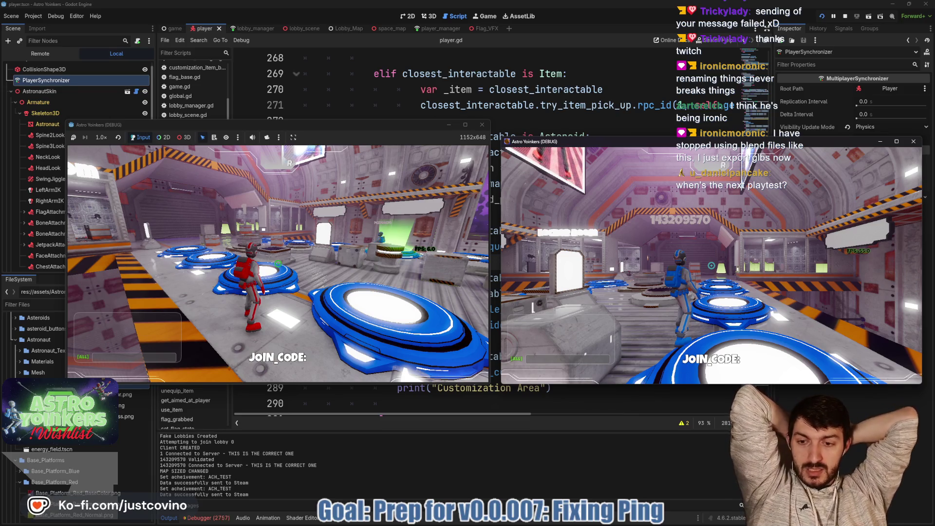
{"action": "key", "text": "F8"}
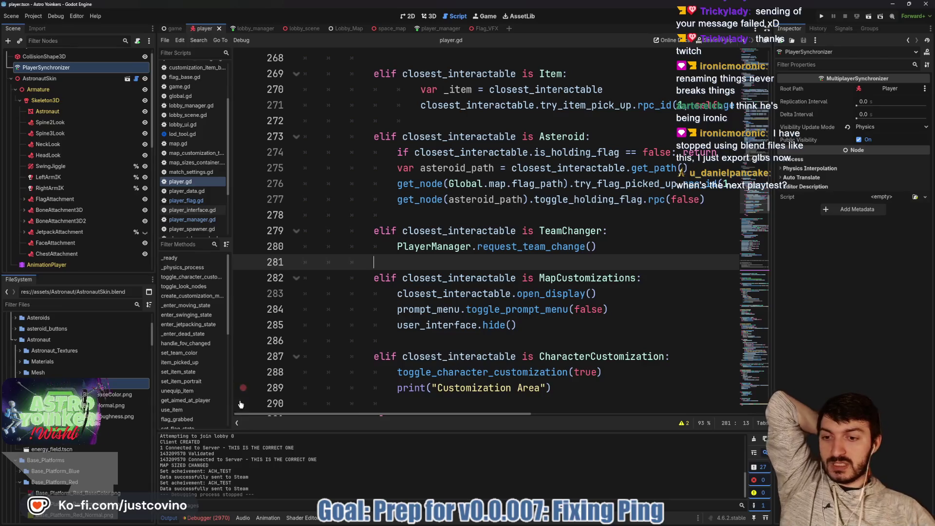
Step: Review the current_animation node-not-found errors in the Debugger, cancelling the AstronautSkin scene open
{"action": "left_click", "coordinate": [205, 518]}
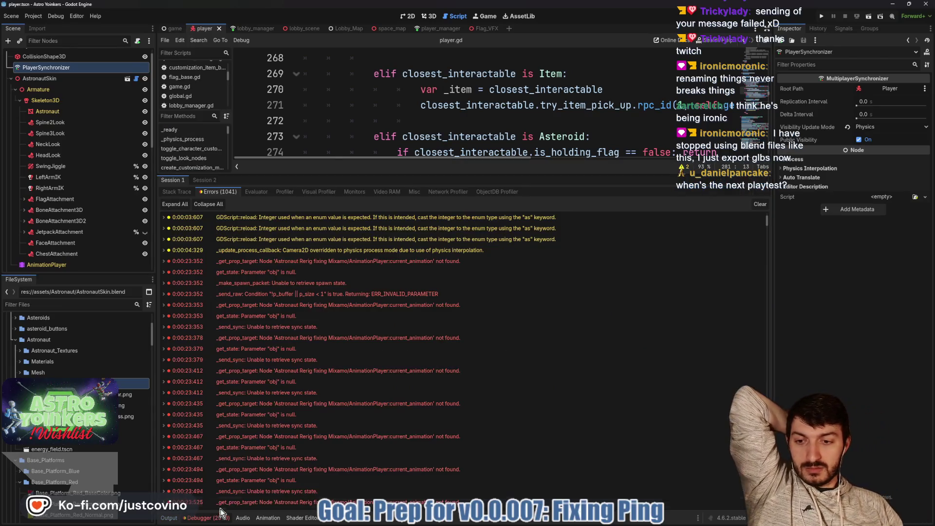
{"action": "left_click", "coordinate": [334, 263]}
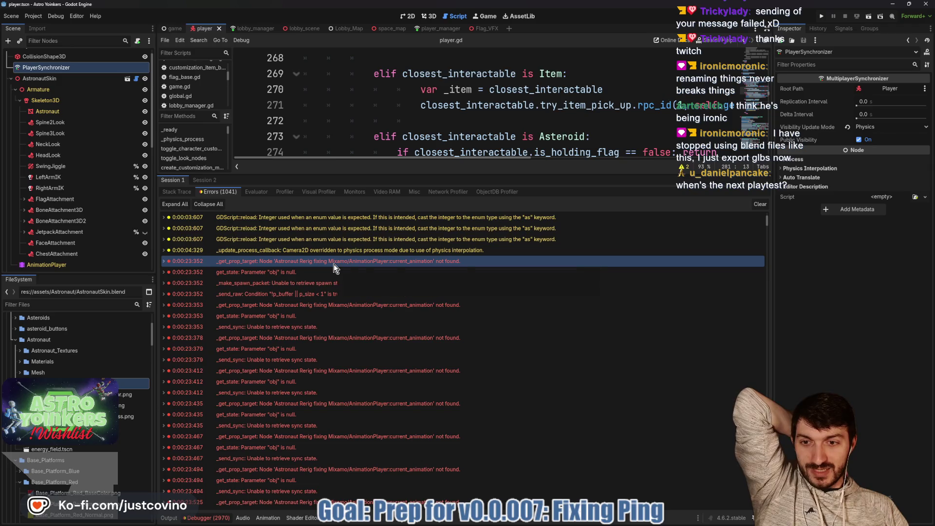
{"action": "mouse_move", "coordinate": [334, 263]}
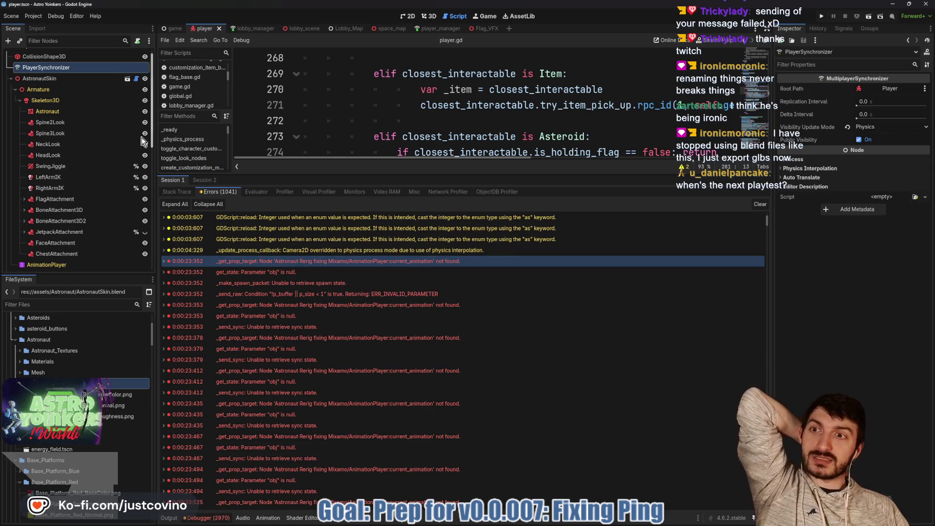
{"action": "left_click", "coordinate": [126, 79]}
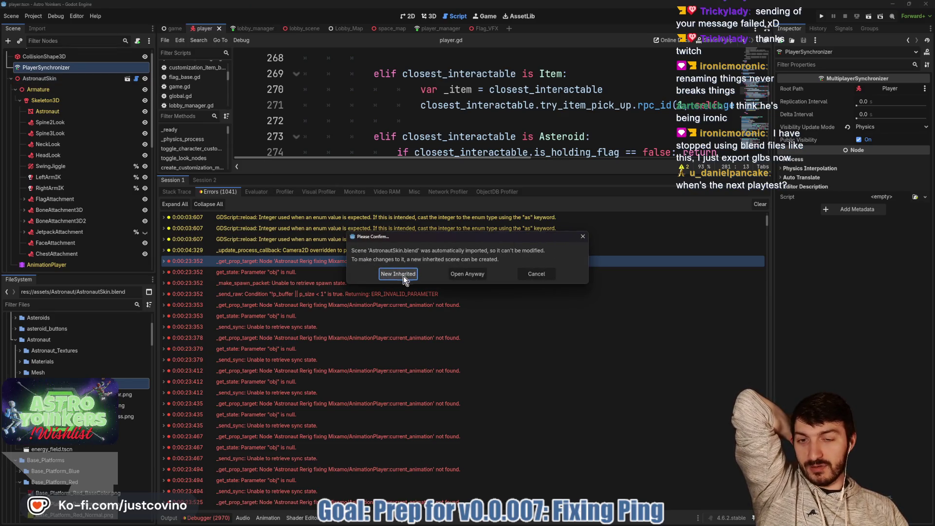
{"action": "left_click", "coordinate": [548, 274]}
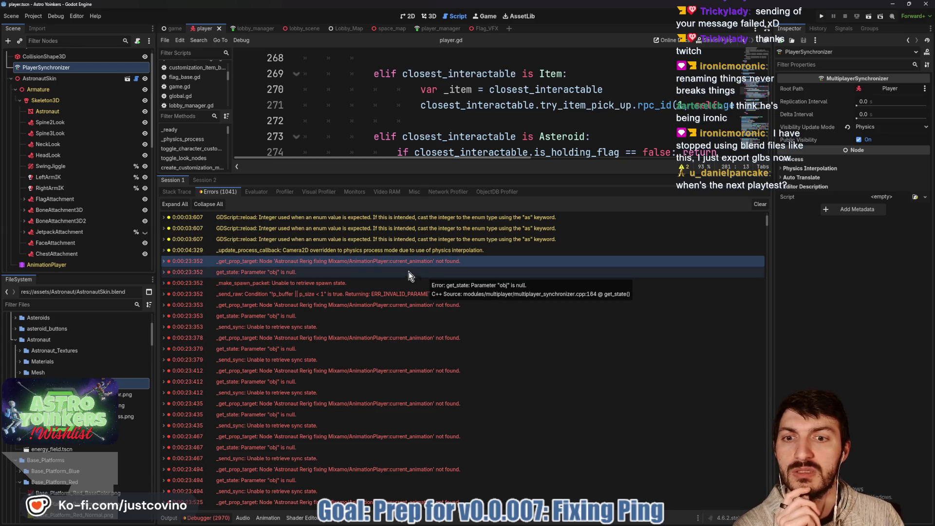
{"action": "left_click", "coordinate": [334, 307]}
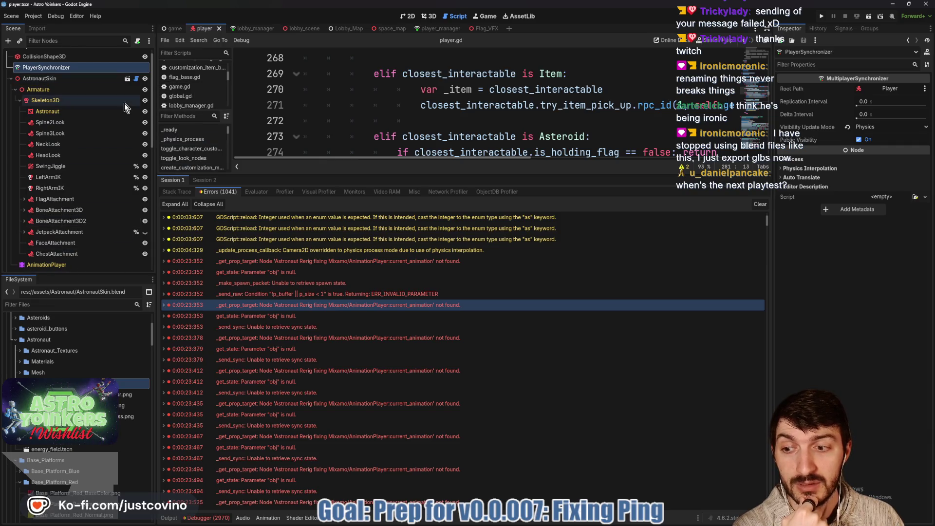
Step: Choose Reload Current Project from the Project menu
{"action": "left_click", "coordinate": [31, 17]}
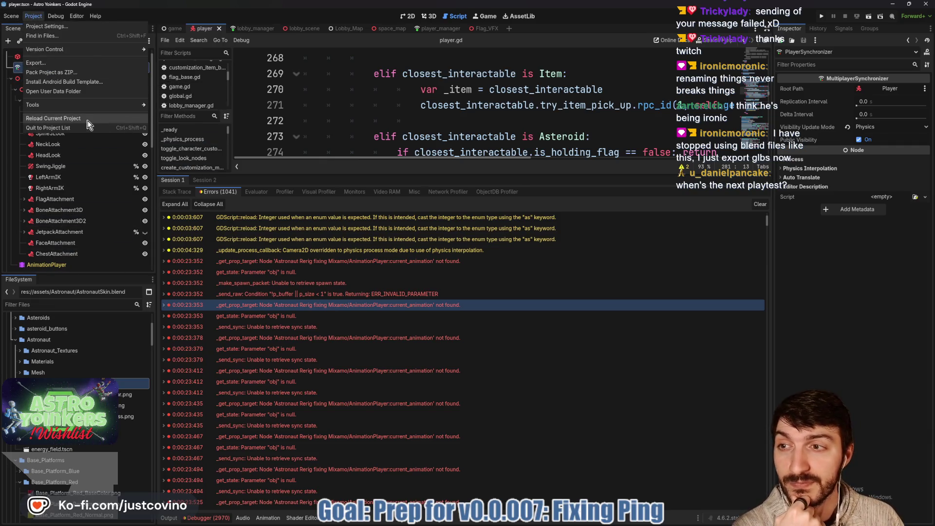
{"action": "left_click", "coordinate": [88, 121]}
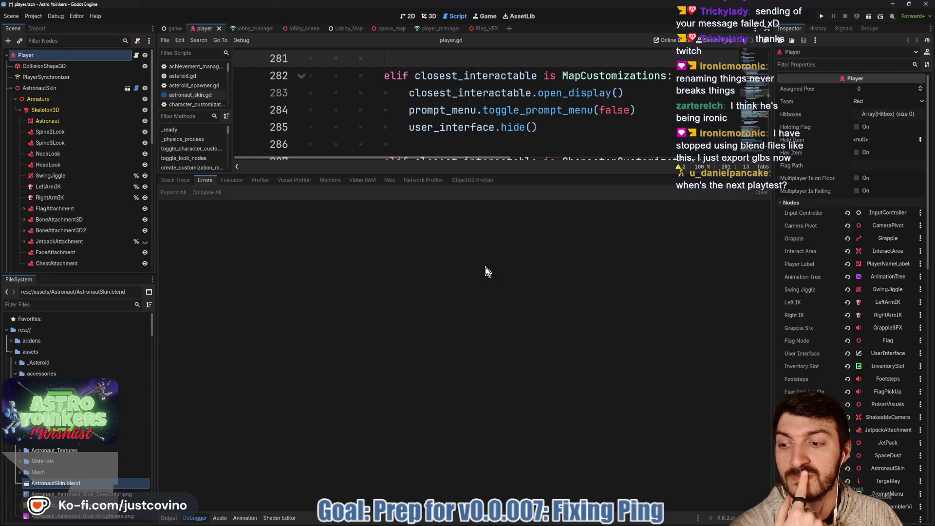
Step: Run the game, place both windows side by side, and host a lobby in the first
{"action": "left_click", "coordinate": [821, 16]}
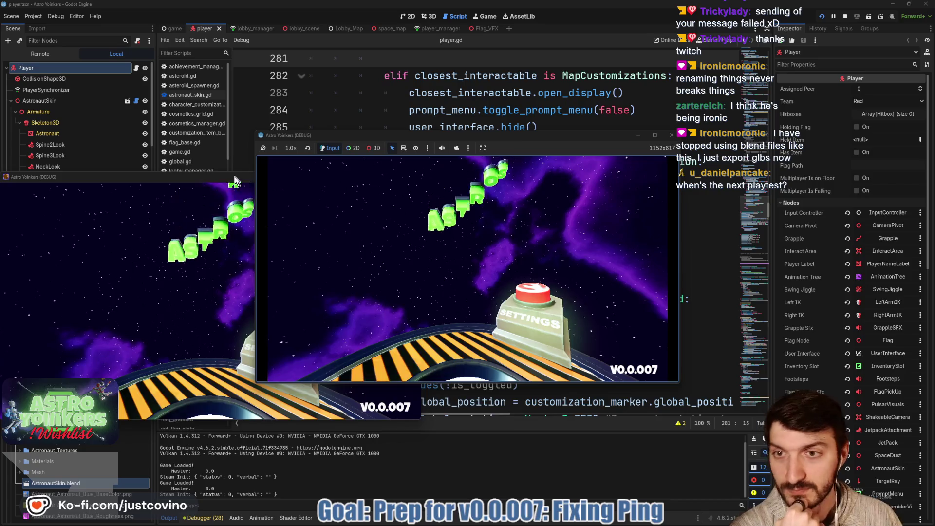
{"action": "mouse_move", "coordinate": [556, 137]}
{"action": "left_mouse_down"}
{"action": "mouse_move", "coordinate": [314, 138]}
{"action": "mouse_move", "coordinate": [329, 138]}
{"action": "left_mouse_up"}
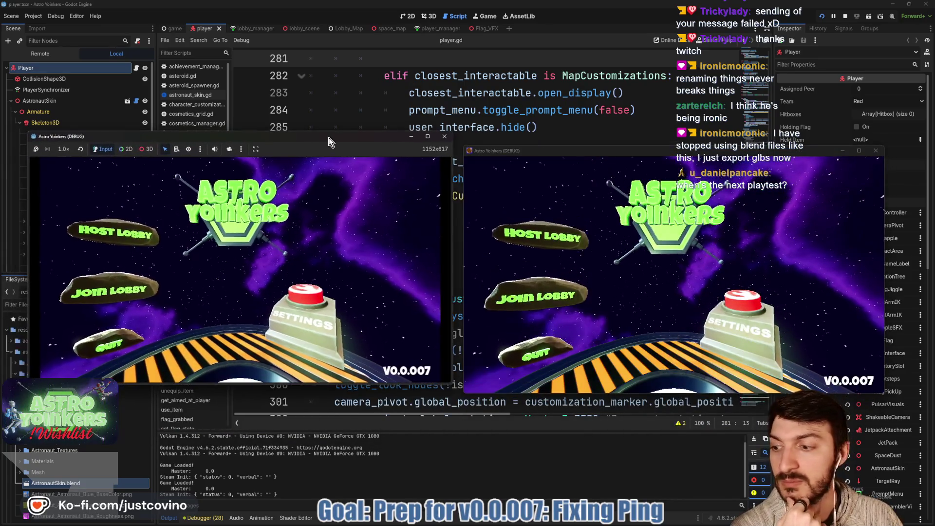
{"action": "left_click_drag", "start_coordinate": [604, 155], "coordinate": [618, 126]}
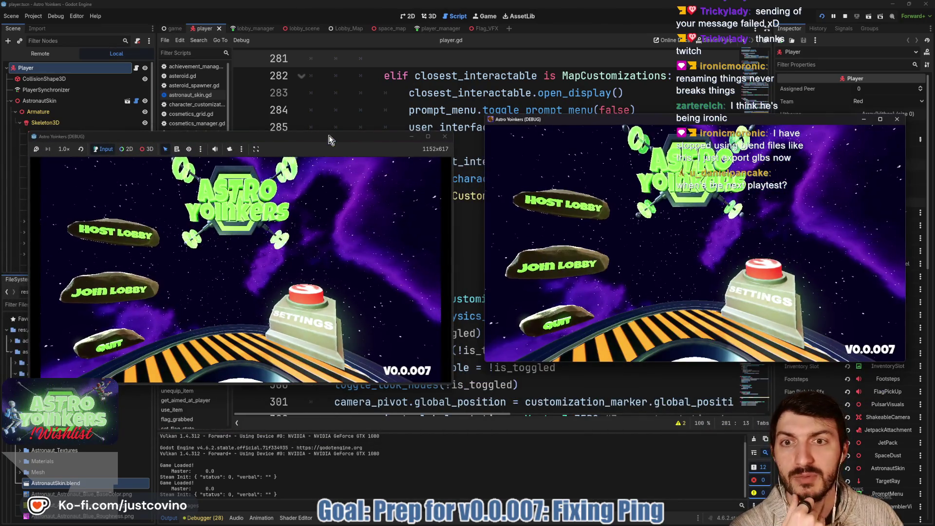
{"action": "left_click_drag", "start_coordinate": [328, 135], "coordinate": [351, 119]}
{"action": "left_click", "coordinate": [152, 219]}
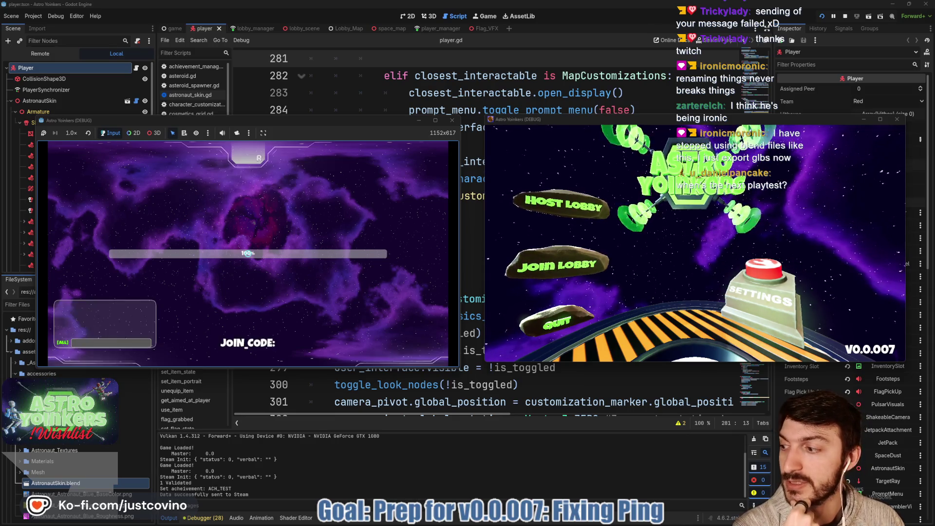
Step: Walk the host's character, join the lobby from the second instance, then stop debugging
{"action": "key", "text": "a"}
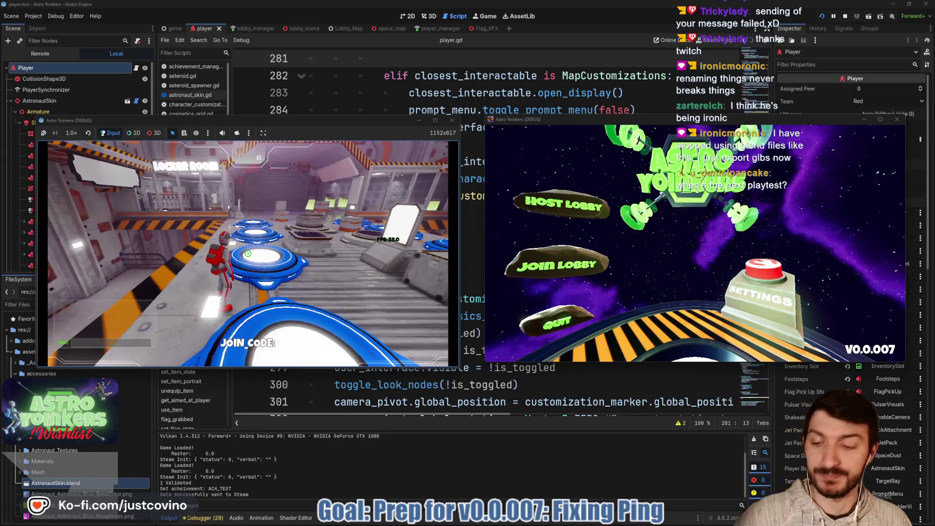
{"action": "left_click", "coordinate": [556, 265]}
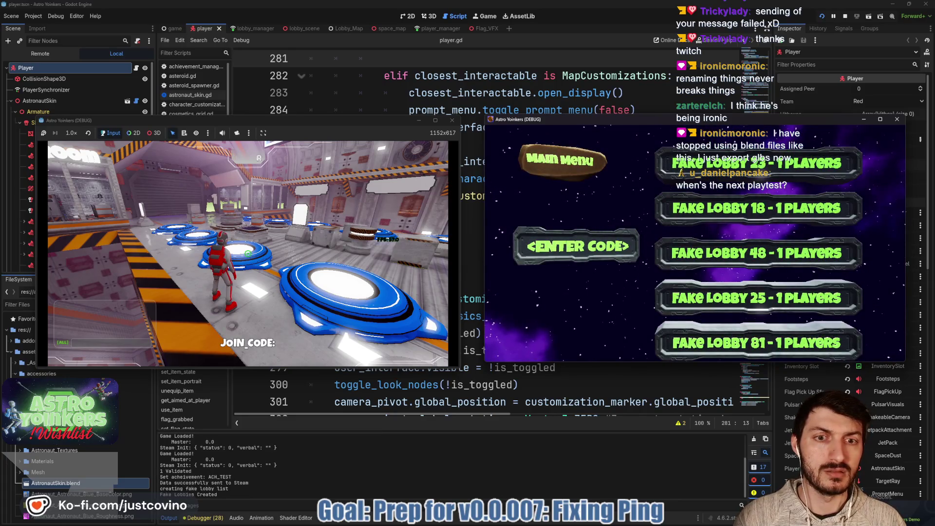
{"action": "key", "text": "super"}
{"action": "left_click", "coordinate": [662, 173]}
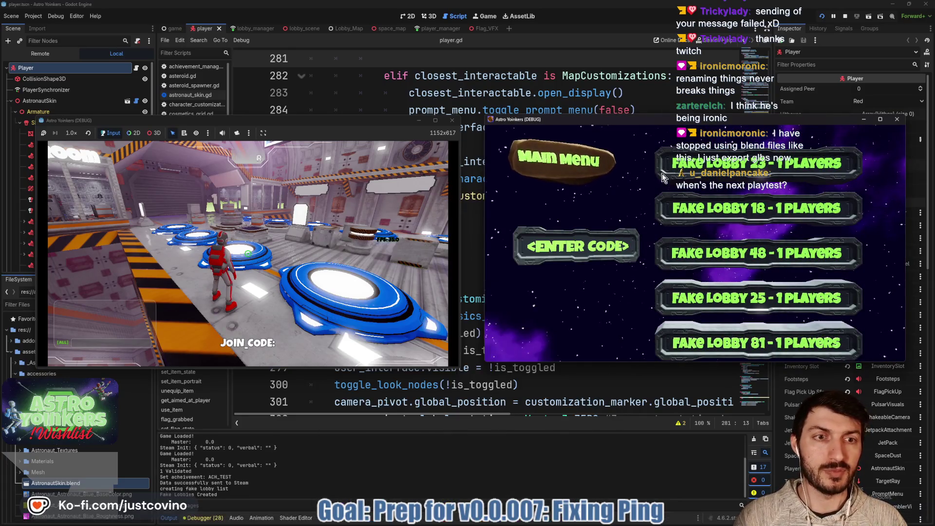
{"action": "left_click", "coordinate": [739, 173]}
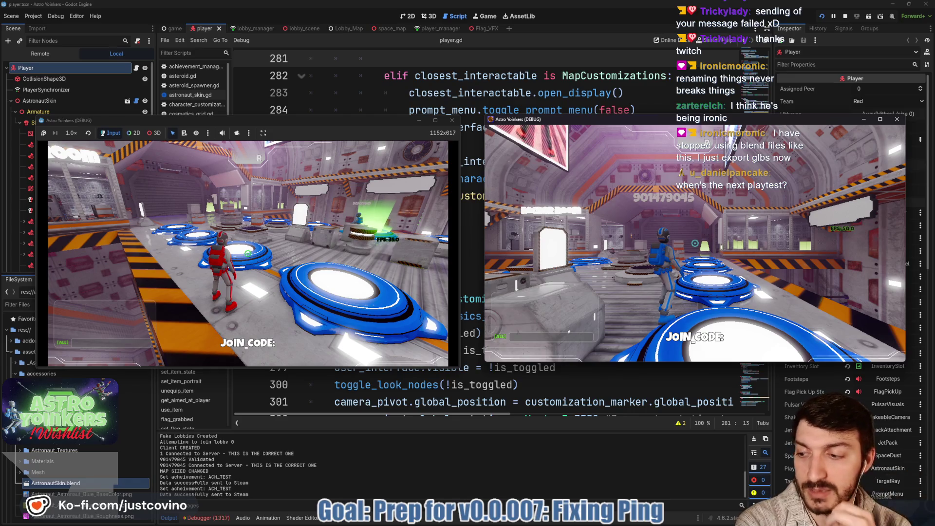
{"action": "key", "text": "F8"}
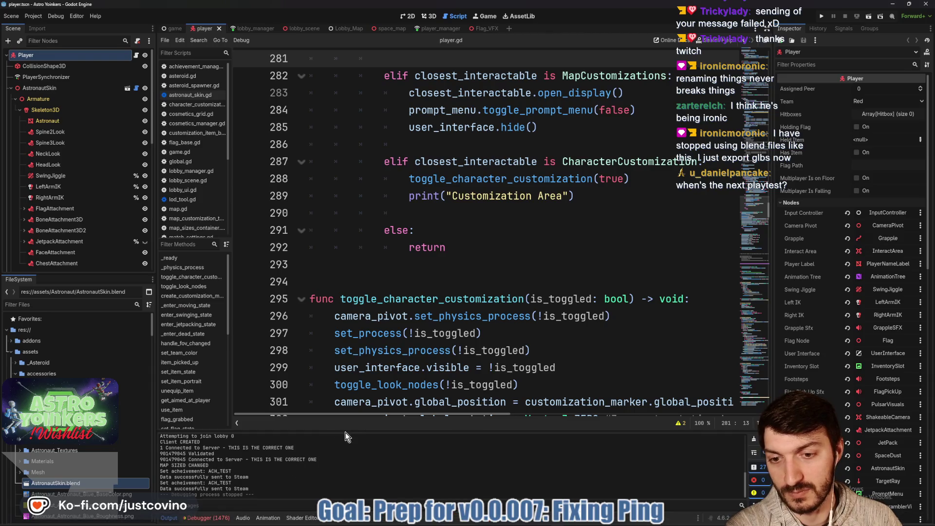
Step: Enlarge the Errors panel and inspect the current_animation sync errors
{"action": "left_click_drag", "start_coordinate": [346, 431], "coordinate": [331, 174]}
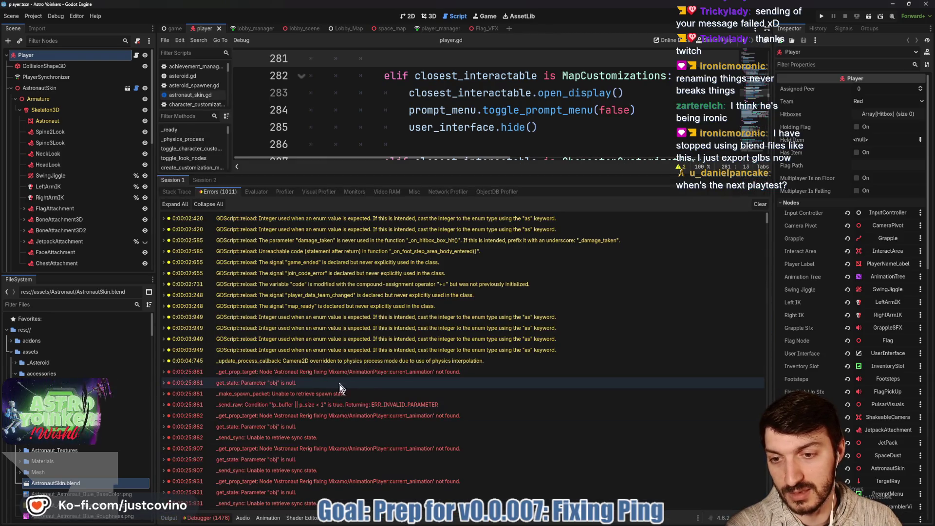
{"action": "scroll", "coordinate": [351, 341], "scroll_direction": "down", "scroll_amount": 5}
{"action": "left_click", "coordinate": [358, 223]}
{"action": "mouse_move", "coordinate": [358, 224]}
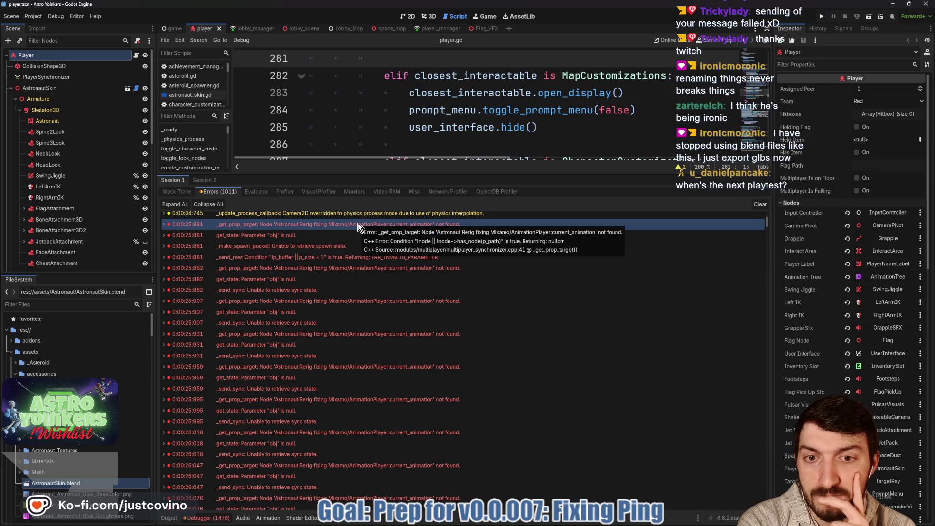
{"action": "scroll", "coordinate": [97, 185], "scroll_direction": "down", "scroll_amount": 1}
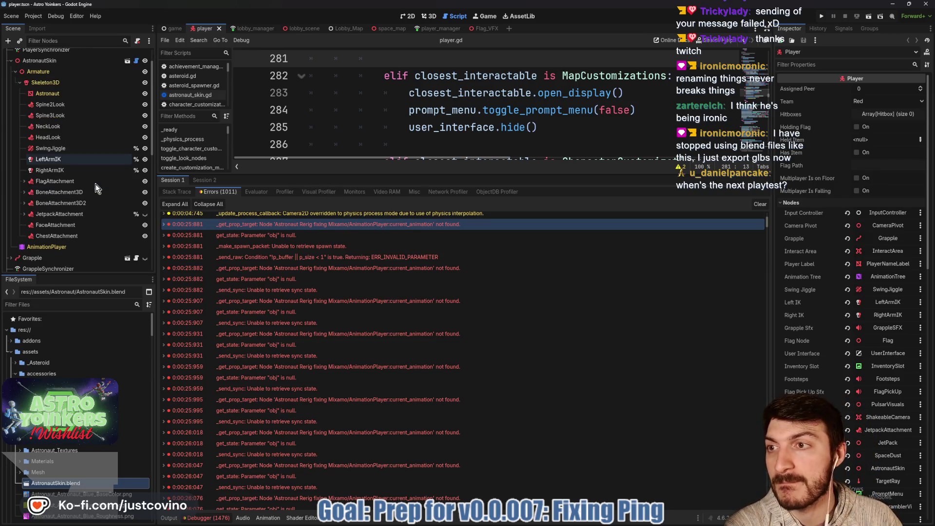
{"action": "scroll", "coordinate": [95, 178], "scroll_direction": "up", "scroll_amount": 1}
Step: Delete AnimationPlayer:current_animation from PlayerSynchronizer's replication list, then return to the debugger
{"action": "left_click", "coordinate": [46, 77]}
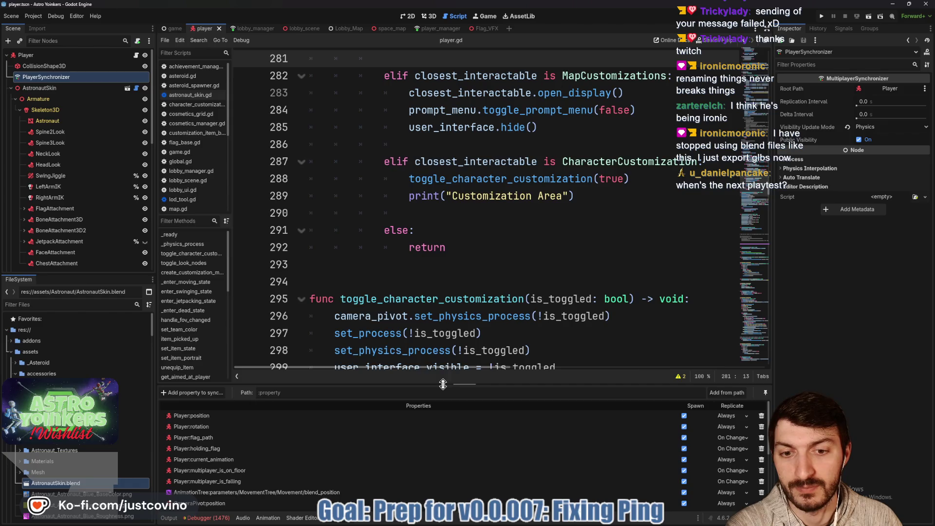
{"action": "left_click_drag", "start_coordinate": [443, 385], "coordinate": [443, 157]}
{"action": "left_click", "coordinate": [764, 386]}
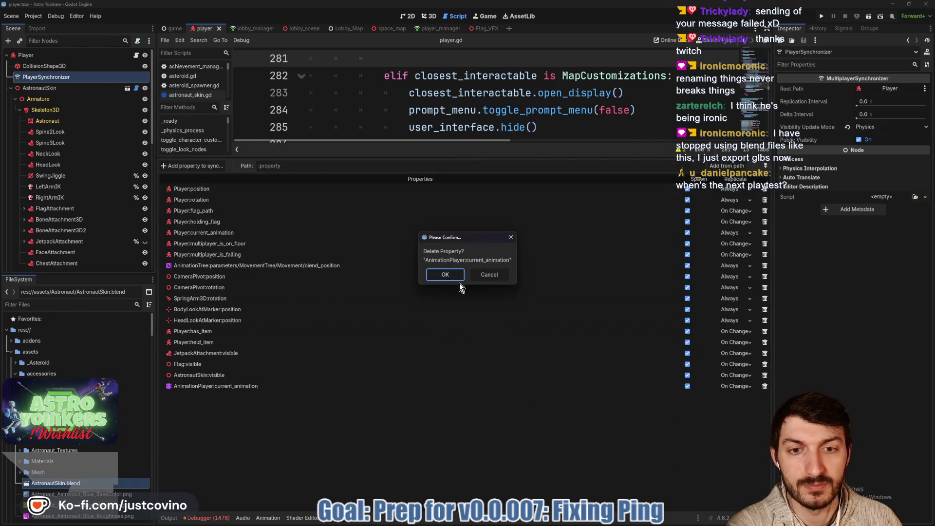
{"action": "left_click", "coordinate": [448, 275]}
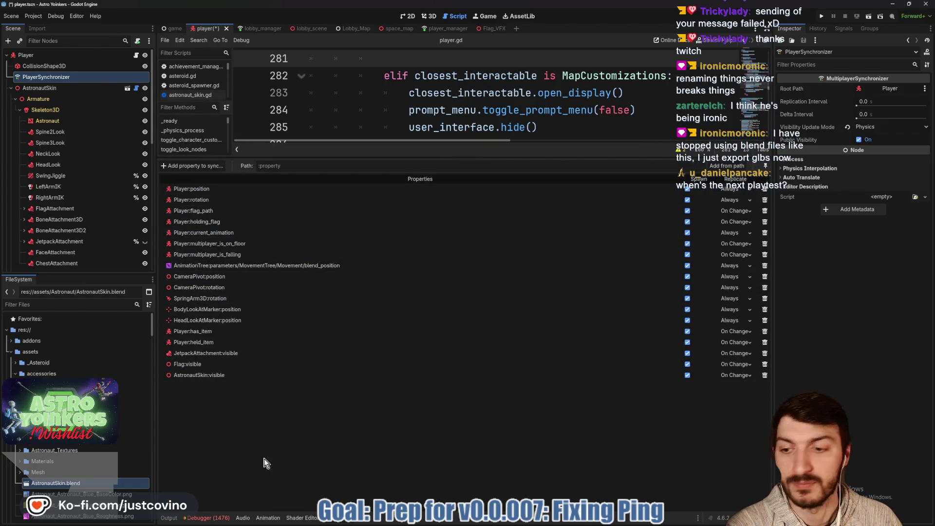
{"action": "left_click", "coordinate": [215, 518]}
{"action": "left_click", "coordinate": [202, 181]}
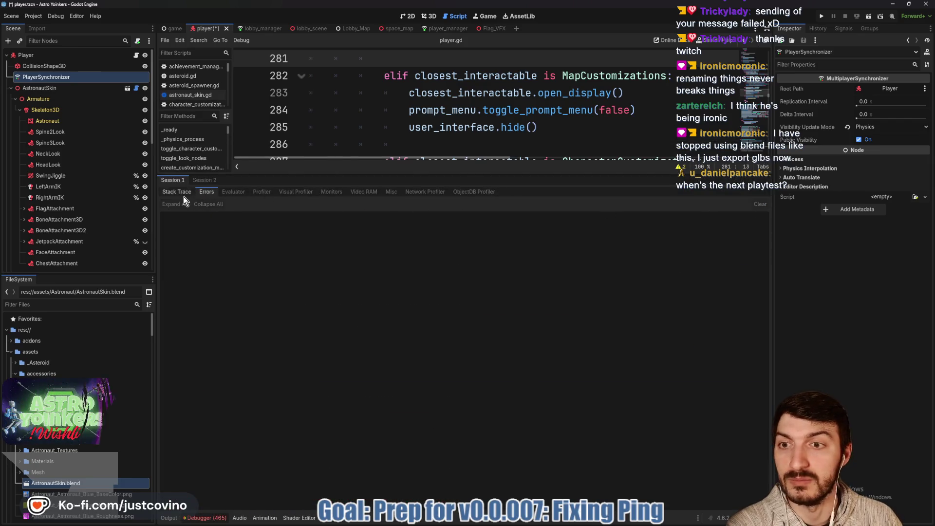
Step: Clear the old debugger errors and save the player scene
{"action": "left_click", "coordinate": [207, 192]}
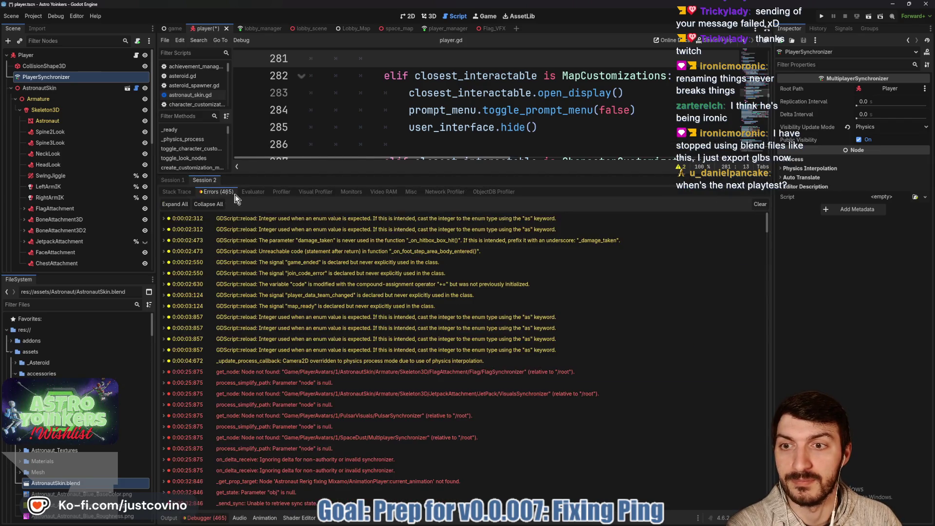
{"action": "left_click", "coordinate": [760, 204]}
{"action": "key", "text": "ctrl+s"}
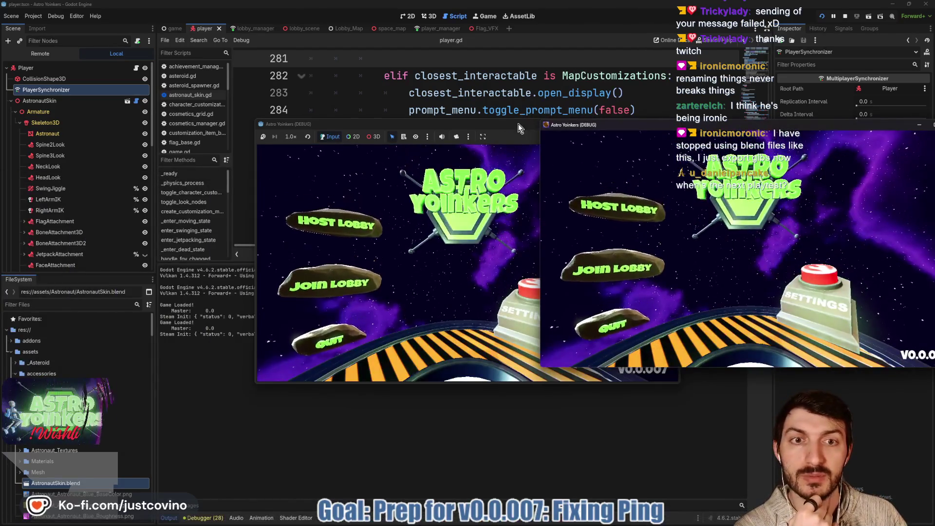
Step: In the new run, host a lobby in the first instance, join from the second, then stop
{"action": "mouse_move", "coordinate": [518, 123]}
{"action": "left_mouse_down"}
{"action": "mouse_move", "coordinate": [271, 125]}
{"action": "mouse_move", "coordinate": [309, 125]}
{"action": "left_mouse_up"}
{"action": "left_click", "coordinate": [146, 239]}
{"action": "left_click", "coordinate": [239, 229]}
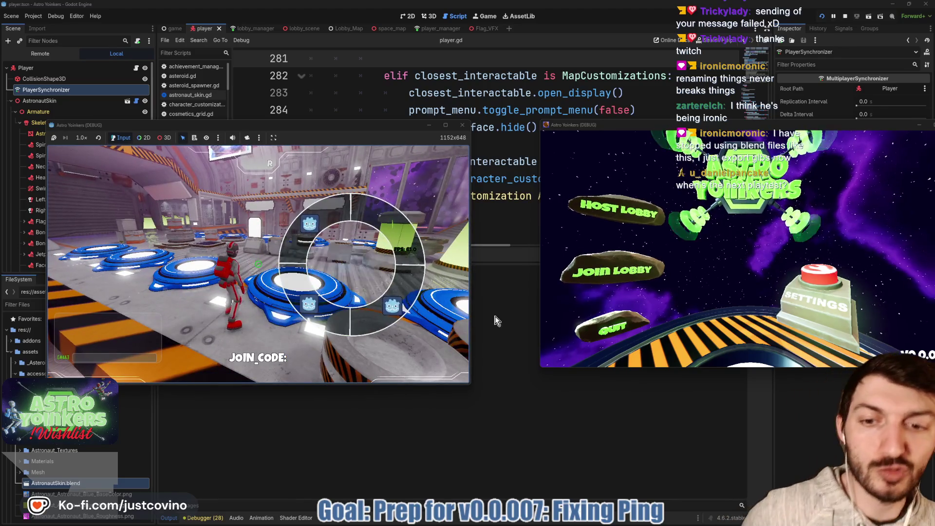
{"action": "left_click", "coordinate": [600, 267]}
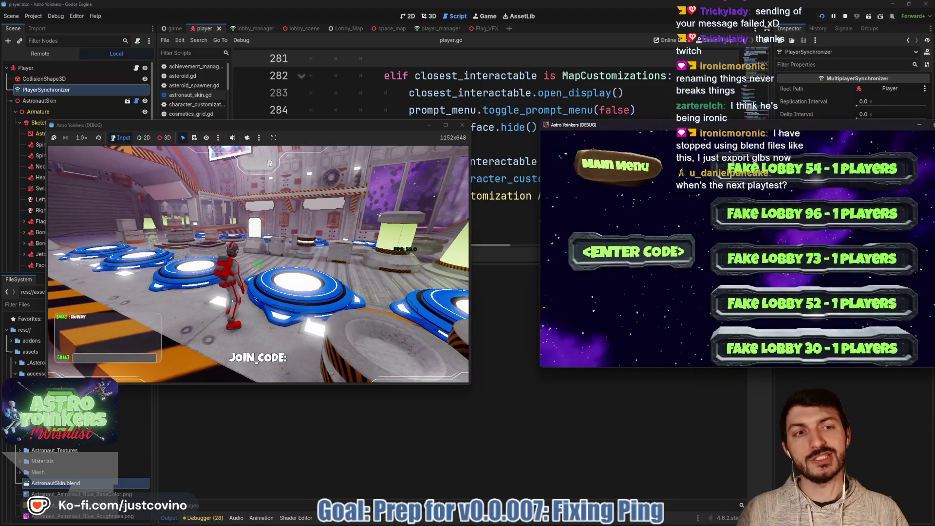
{"action": "key", "text": "super"}
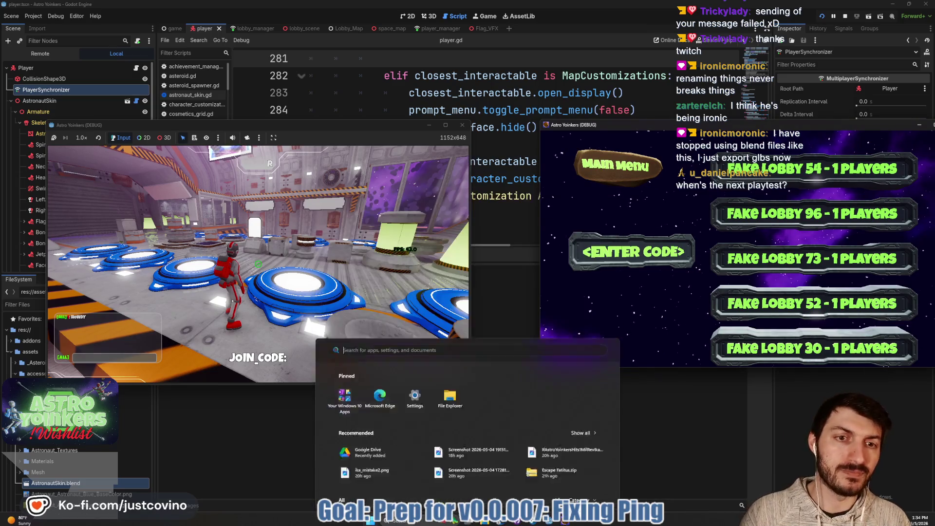
{"action": "key", "text": "Escape"}
{"action": "left_click", "coordinate": [701, 188]}
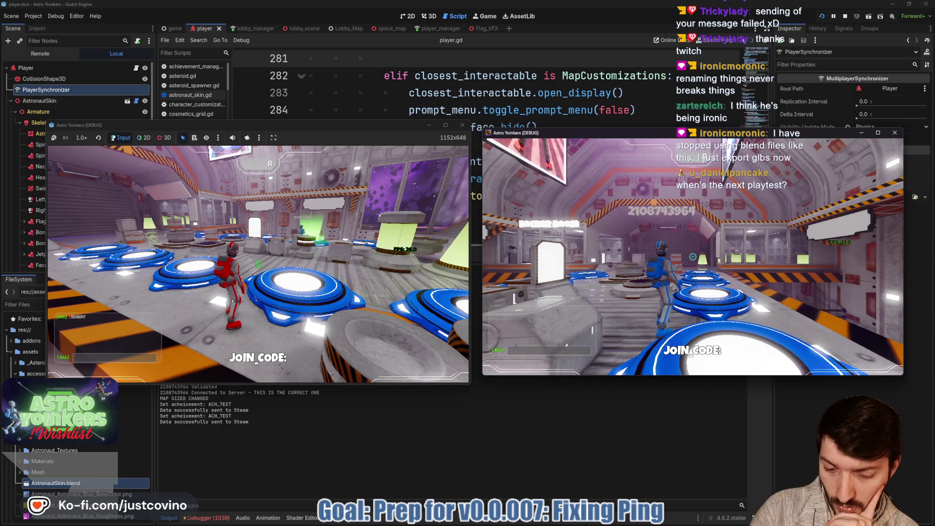
{"action": "key", "text": "F8"}
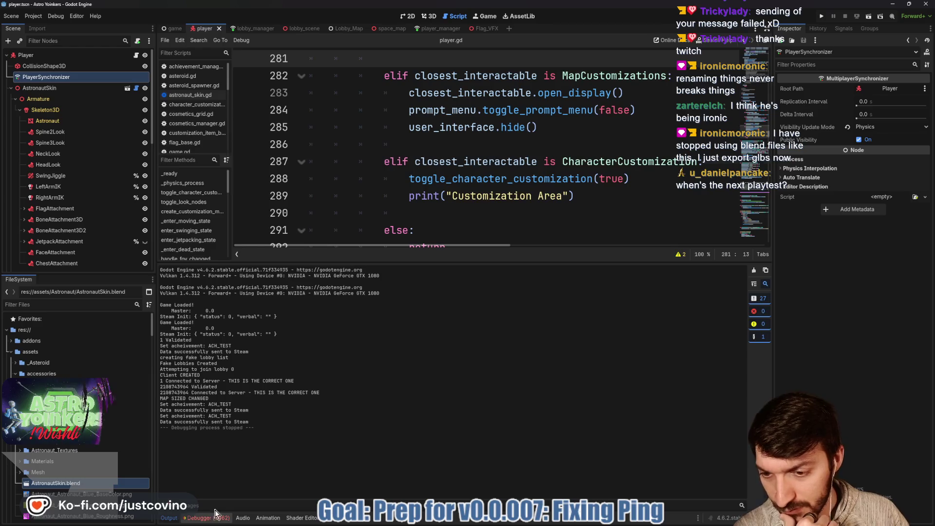
Step: Check the new errors and inspect the Grapple, Pulsar and Player synchronizers' replicated properties
{"action": "left_click", "coordinate": [207, 518]}
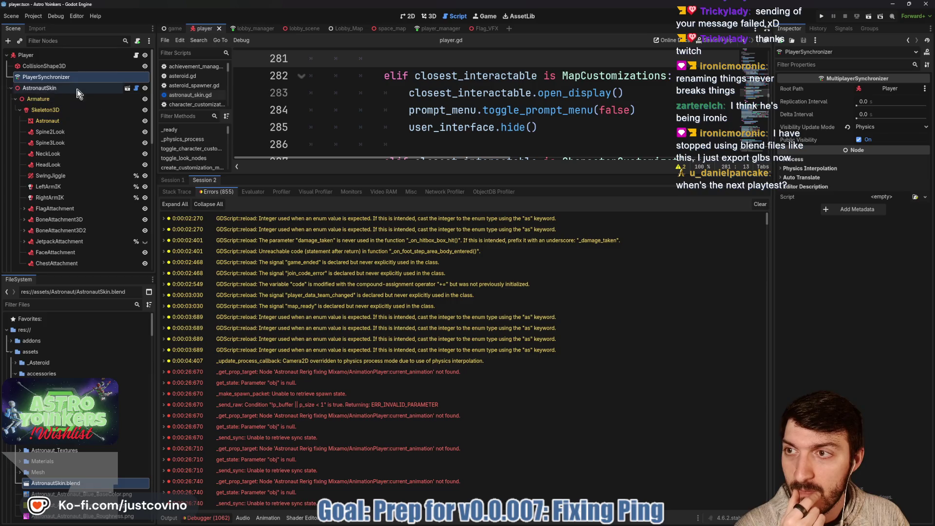
{"action": "scroll", "coordinate": [73, 121], "scroll_direction": "down", "scroll_amount": 4}
{"action": "left_click", "coordinate": [60, 187]}
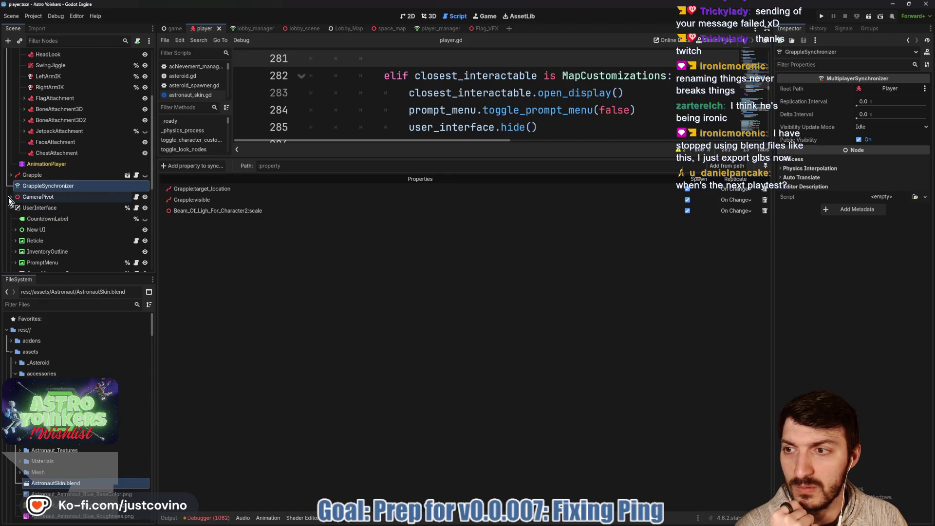
{"action": "left_click", "coordinate": [10, 197]}
{"action": "scroll", "coordinate": [44, 210], "scroll_direction": "down", "scroll_amount": 2}
{"action": "scroll", "coordinate": [62, 215], "scroll_direction": "down", "scroll_amount": 7}
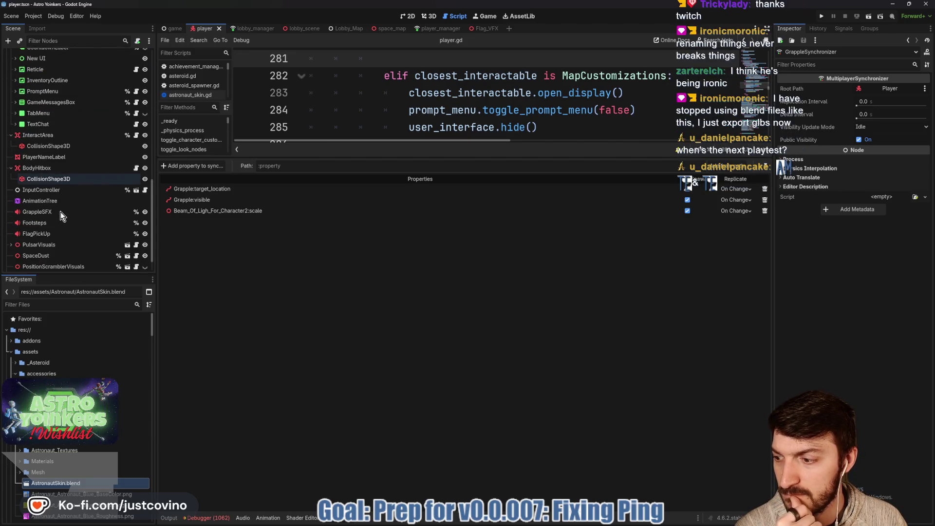
{"action": "scroll", "coordinate": [61, 211], "scroll_direction": "down", "scroll_amount": 1}
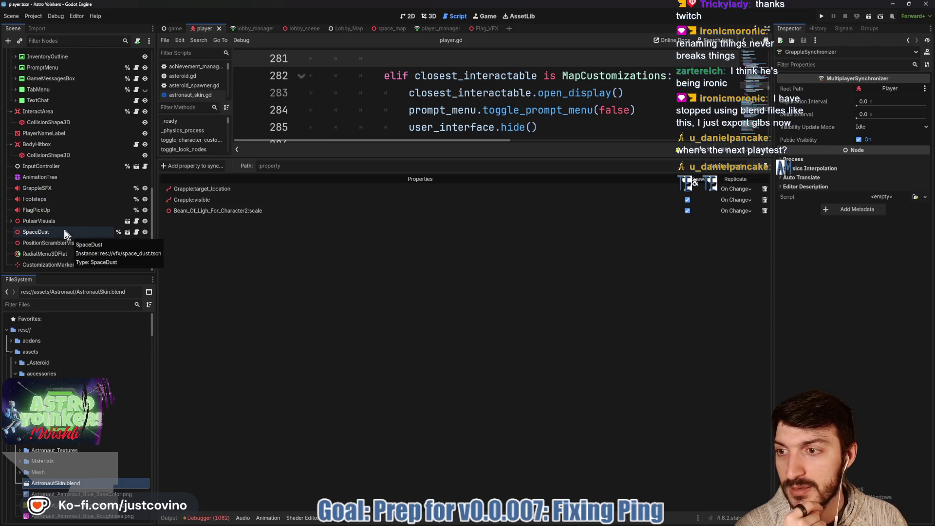
{"action": "left_click", "coordinate": [10, 222]}
{"action": "scroll", "coordinate": [65, 241], "scroll_direction": "down", "scroll_amount": 3}
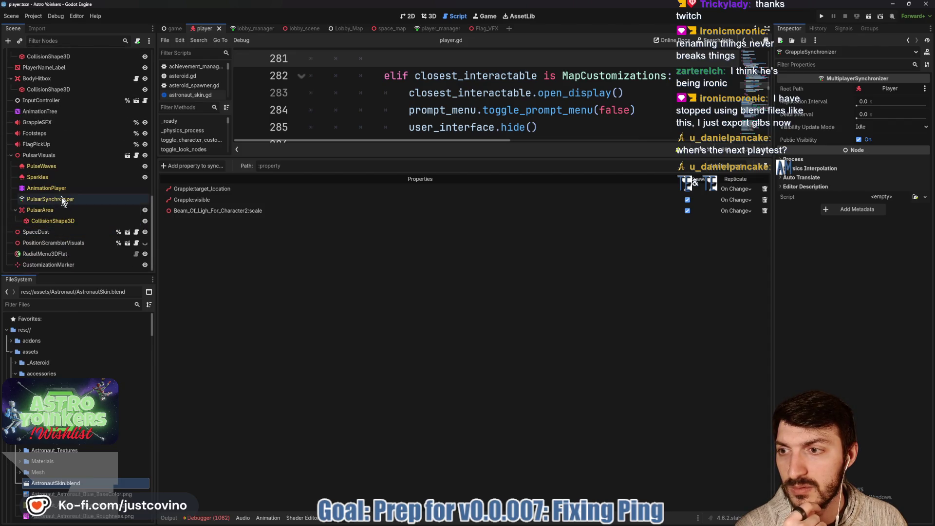
{"action": "left_click", "coordinate": [54, 199]}
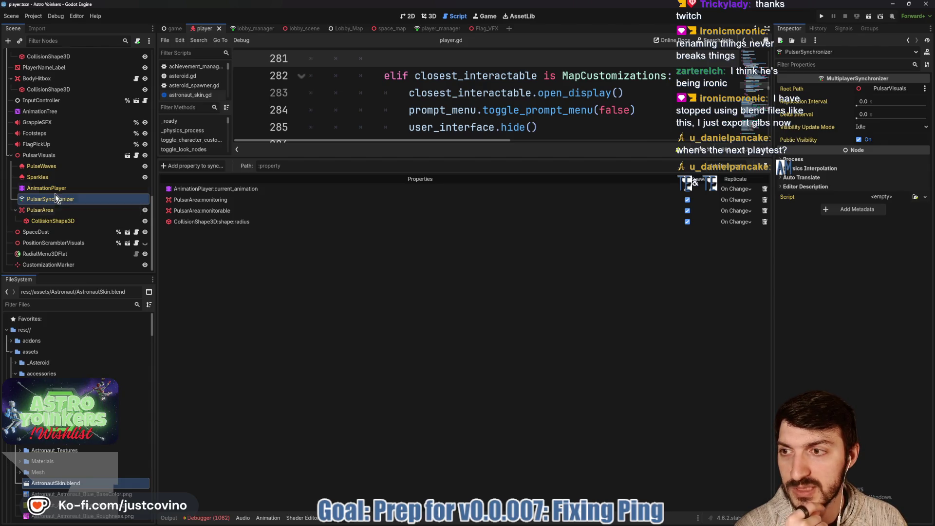
{"action": "scroll", "coordinate": [63, 210], "scroll_direction": "up", "scroll_amount": 6}
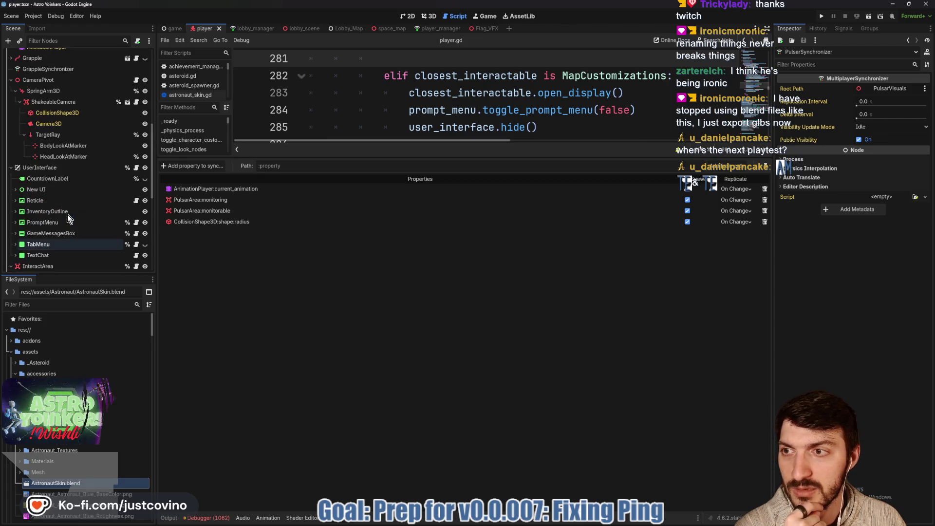
{"action": "scroll", "coordinate": [67, 214], "scroll_direction": "up", "scroll_amount": 5}
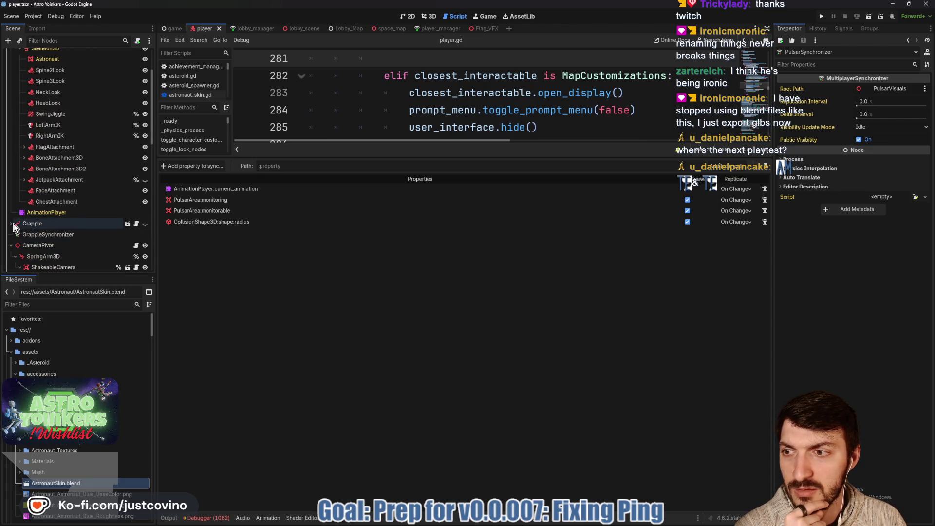
{"action": "left_click", "coordinate": [41, 235]}
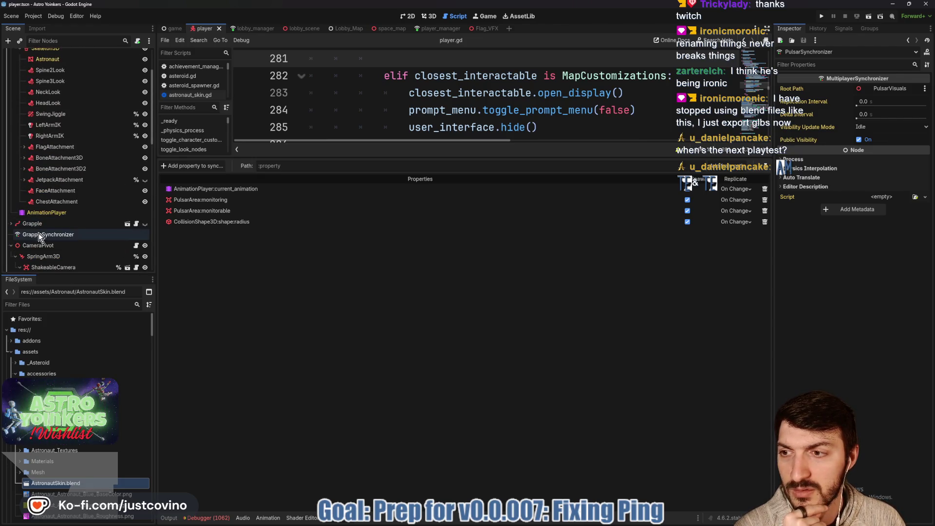
{"action": "left_click", "coordinate": [11, 223]}
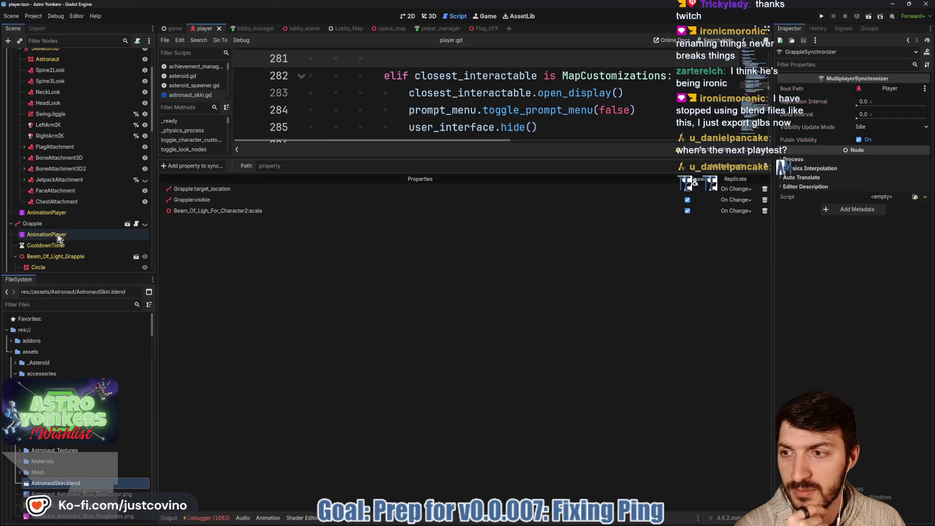
{"action": "scroll", "coordinate": [58, 235], "scroll_direction": "up", "scroll_amount": 3}
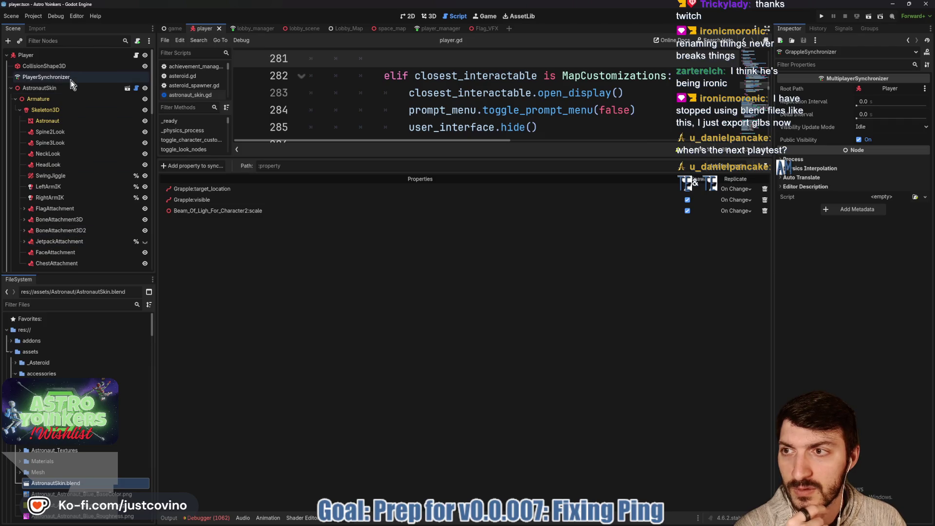
{"action": "left_click", "coordinate": [71, 79]}
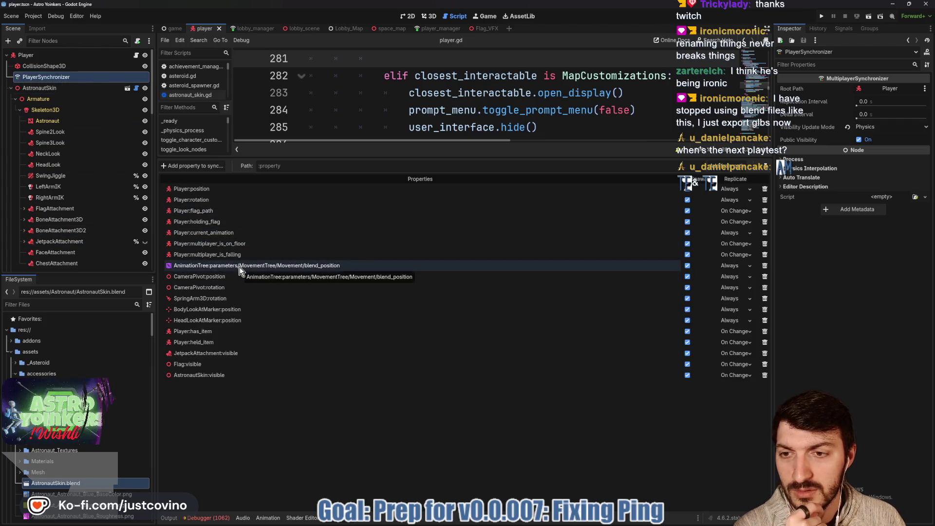
Step: Collapse the AstronautSkin, Grapple, CameraPivot and UserInterface branches and show the error list
{"action": "left_click", "coordinate": [12, 88]}
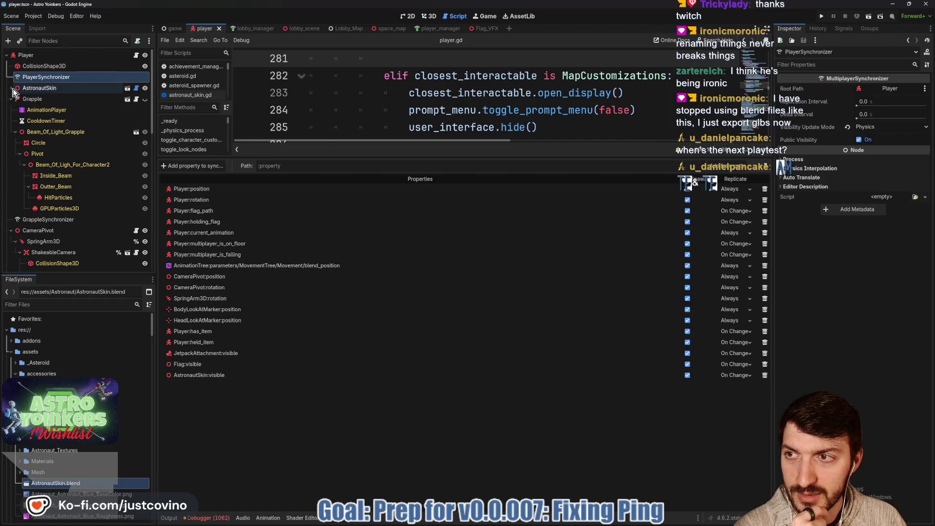
{"action": "left_click", "coordinate": [11, 99]}
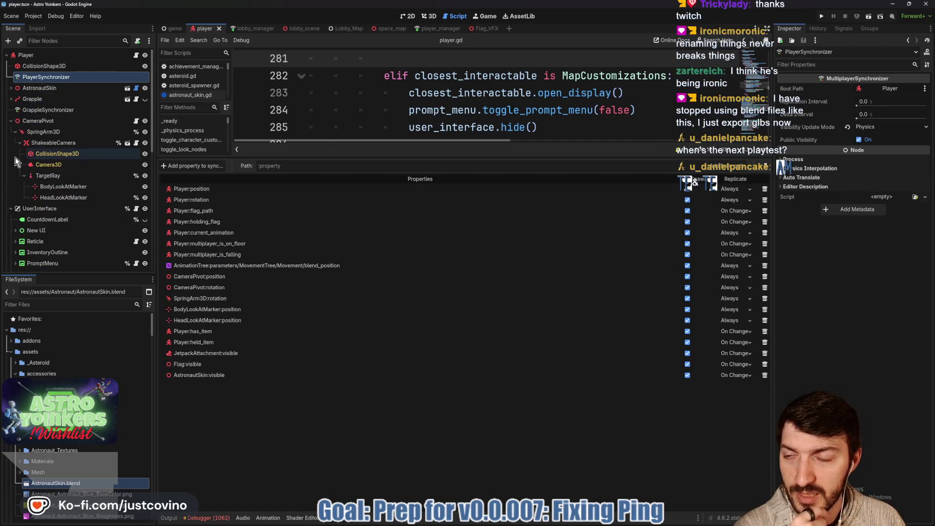
{"action": "left_click", "coordinate": [10, 121]}
{"action": "left_click", "coordinate": [11, 131]}
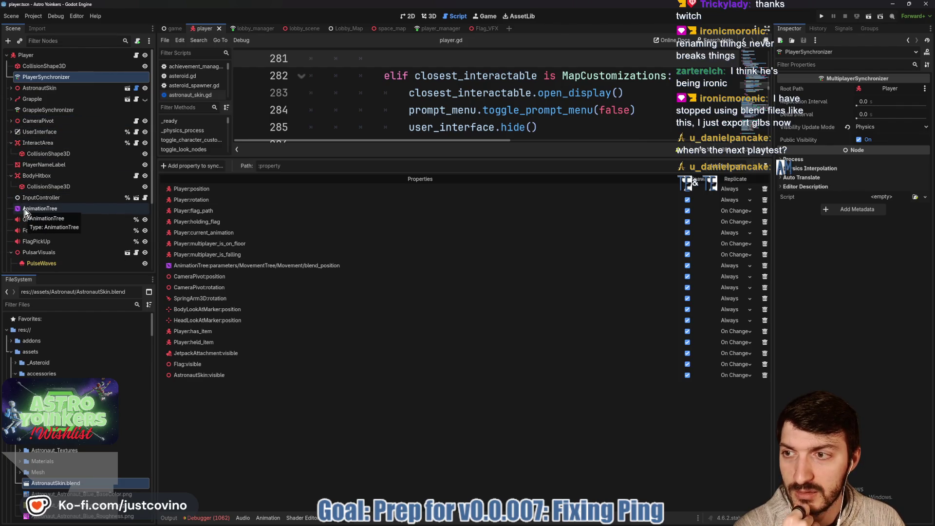
{"action": "left_click", "coordinate": [221, 517]}
{"action": "scroll", "coordinate": [390, 283], "scroll_direction": "down", "scroll_amount": 3}
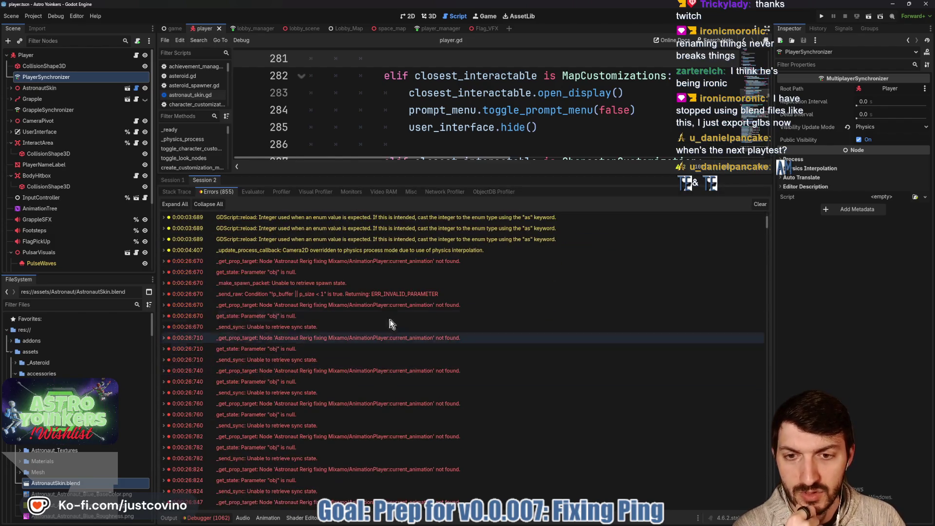
Step: Inspect the missing AnimationPlayer error and locate AstronautSkin's AnimationPlayer node
{"action": "left_click", "coordinate": [357, 261]}
{"action": "mouse_move", "coordinate": [354, 262]}
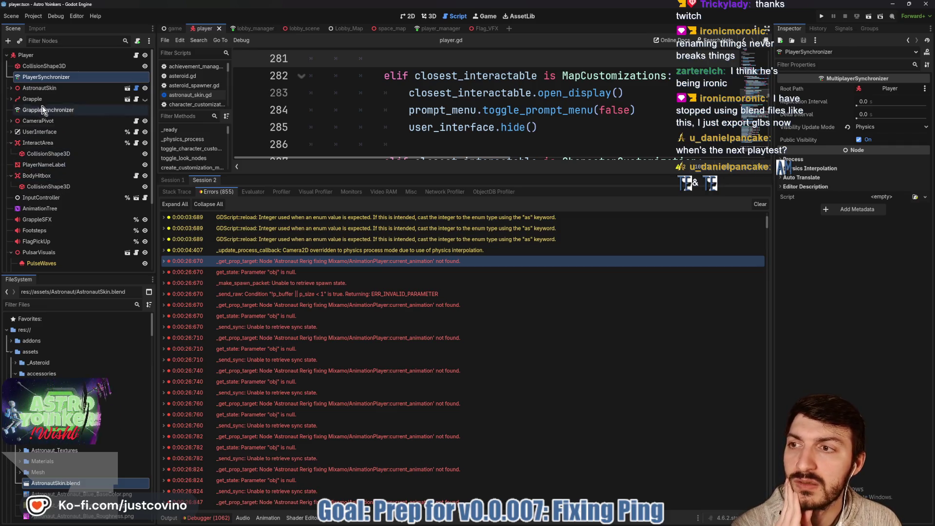
{"action": "left_click", "coordinate": [11, 89]}
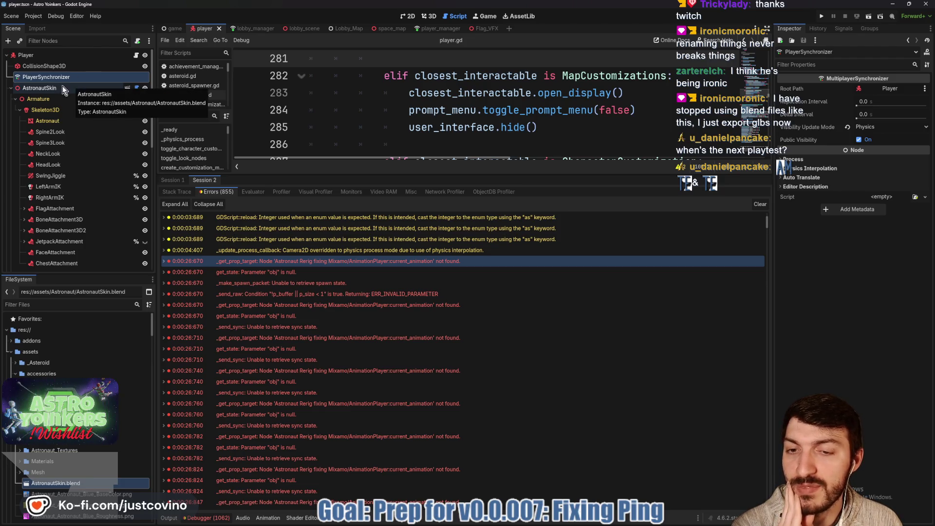
{"action": "left_click", "coordinate": [16, 99]}
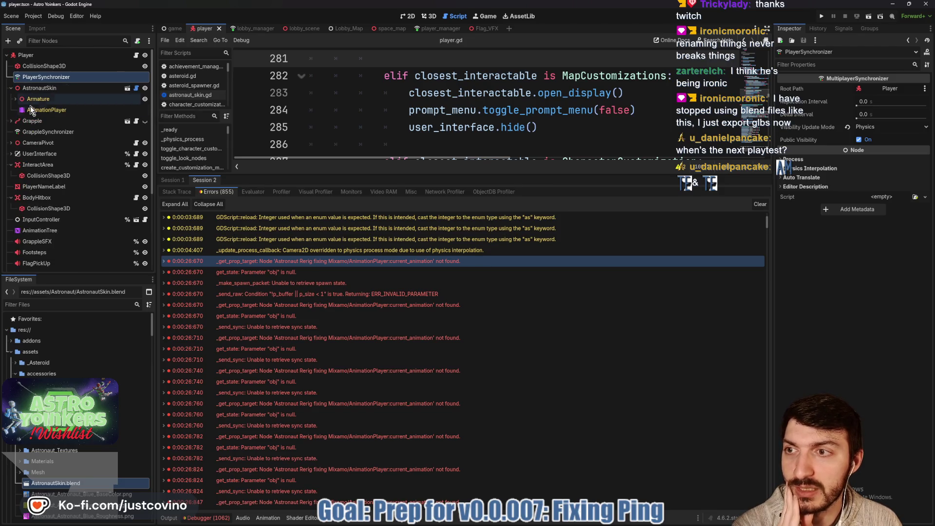
{"action": "left_click", "coordinate": [37, 110]}
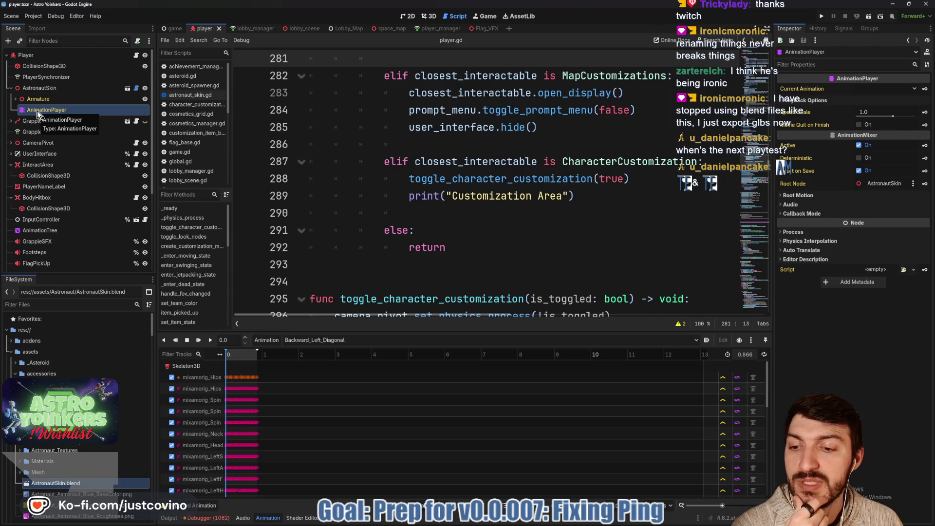
{"action": "left_click", "coordinate": [39, 77]}
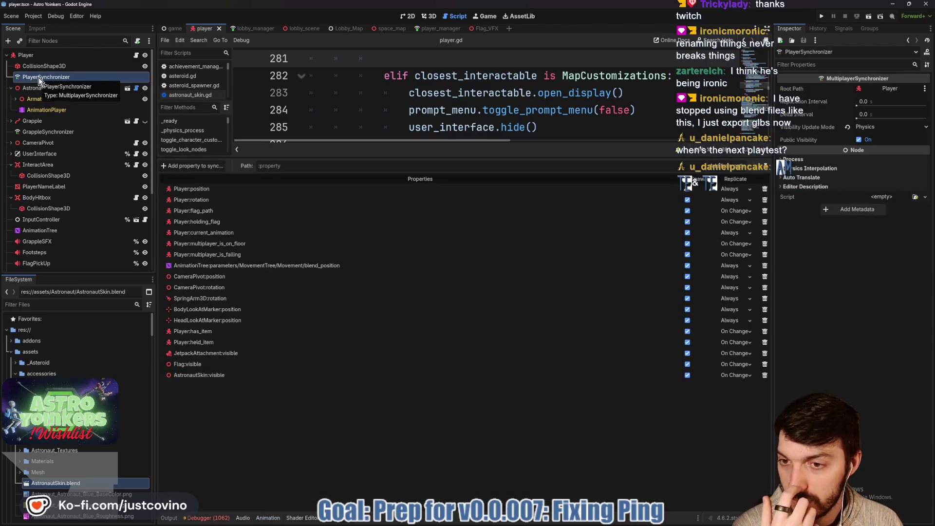
Step: Clear and reassign the AnimationTree's Anim Player to the AnimationPlayer node
{"action": "left_click", "coordinate": [69, 230]}
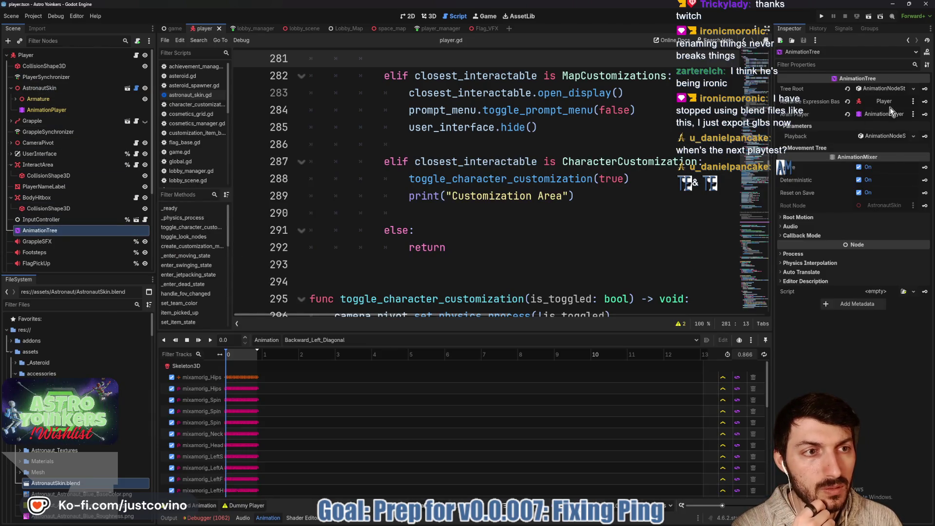
{"action": "left_click", "coordinate": [848, 115]}
{"action": "left_click", "coordinate": [867, 115]}
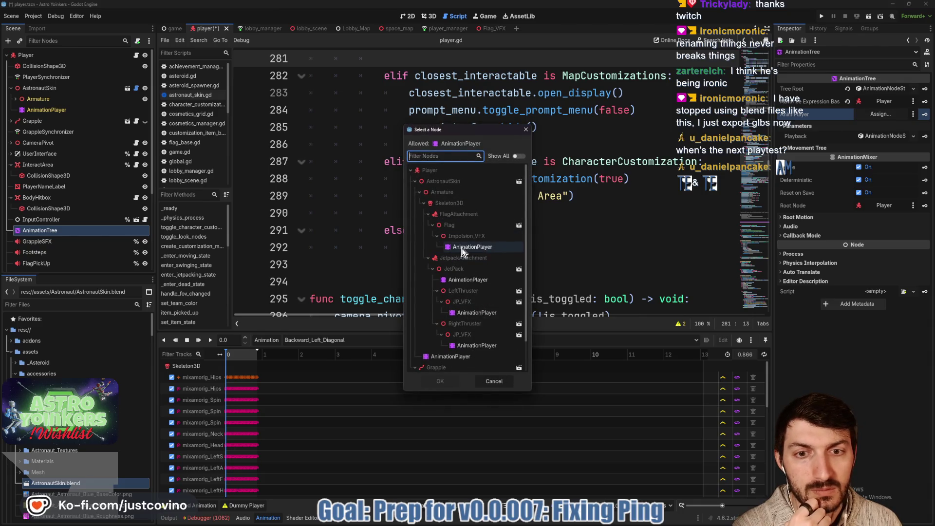
{"action": "left_click", "coordinate": [447, 358]}
{"action": "left_click", "coordinate": [440, 381]}
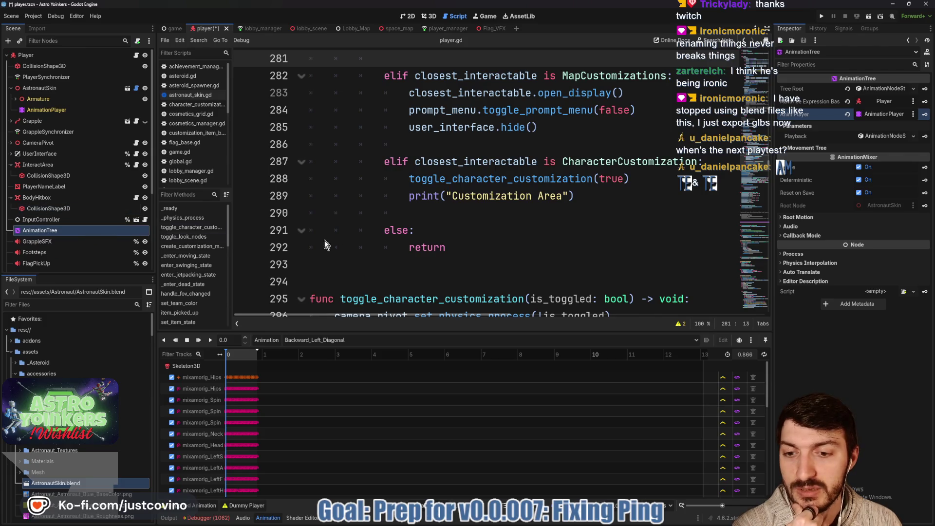
Step: Review the debugger errors again, then save and run the game with F5
{"action": "left_click", "coordinate": [199, 518]}
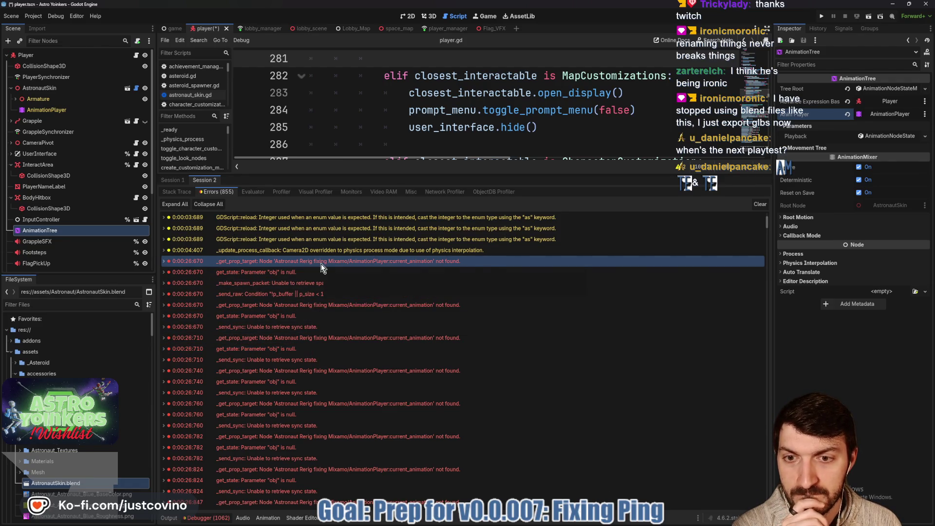
{"action": "mouse_move", "coordinate": [321, 264]}
{"action": "mouse_move", "coordinate": [319, 309]}
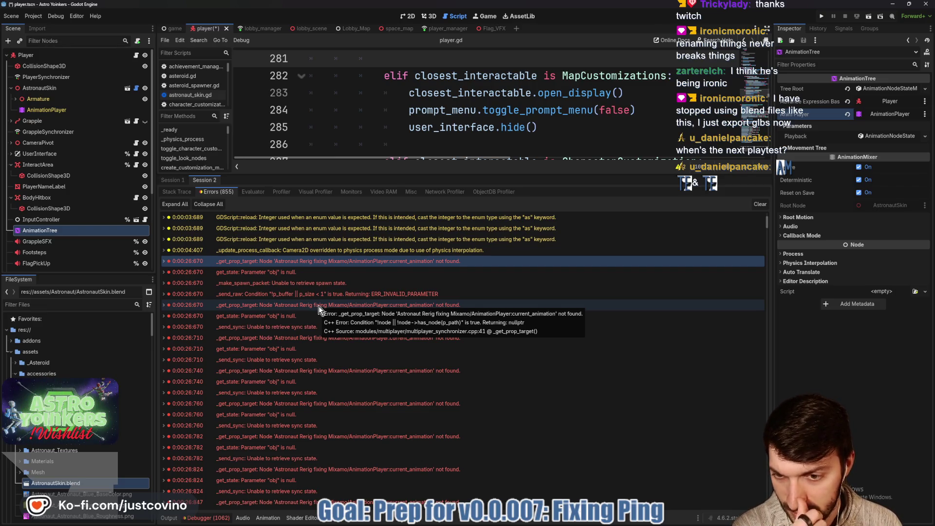
{"action": "key", "text": "F5"}
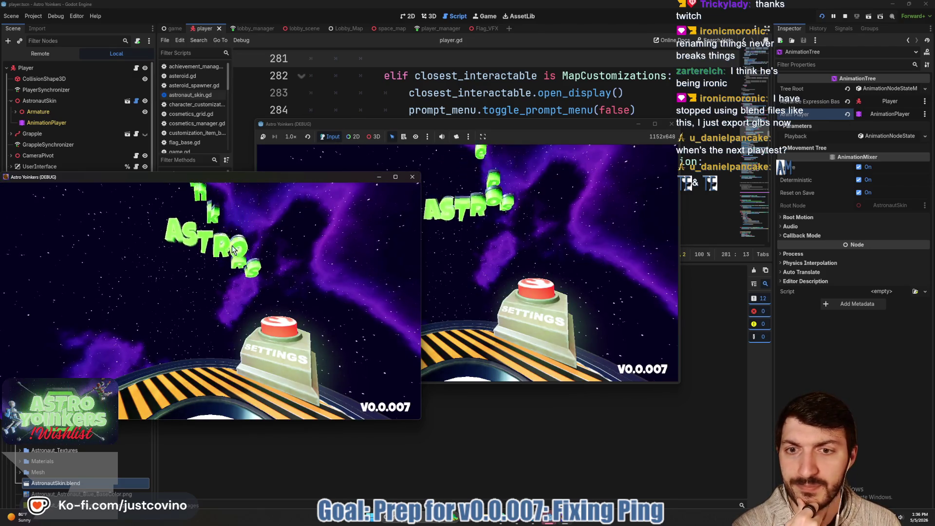
Step: Move one game window aside and host a private lobby in it
{"action": "mouse_move", "coordinate": [231, 175]}
{"action": "left_mouse_down"}
{"action": "mouse_move", "coordinate": [610, 147]}
{"action": "mouse_move", "coordinate": [641, 155]}
{"action": "left_mouse_up"}
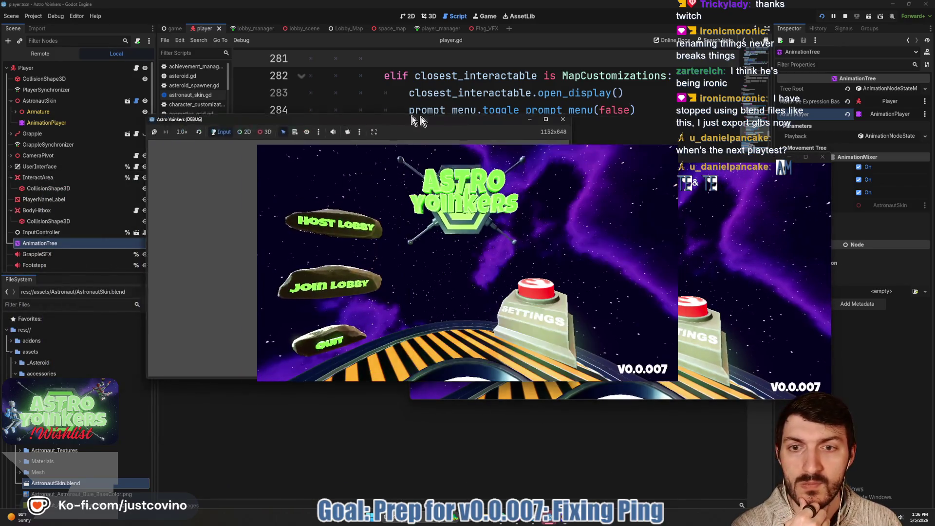
{"action": "left_click", "coordinate": [199, 214]}
{"action": "left_click", "coordinate": [274, 208]}
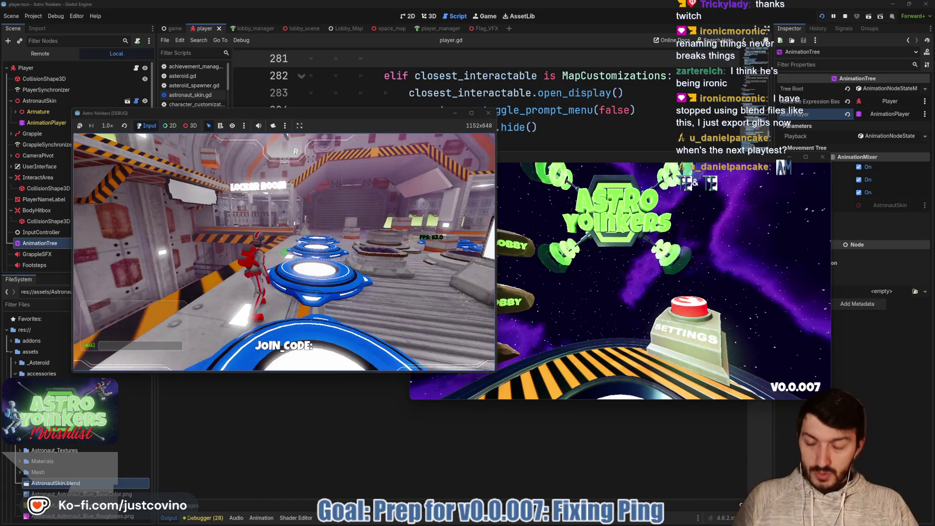
{"action": "key", "text": "e"}
Step: Join Fake Lobby 52 from the second game instance, then stop debugging with F8
{"action": "left_click", "coordinate": [593, 235]}
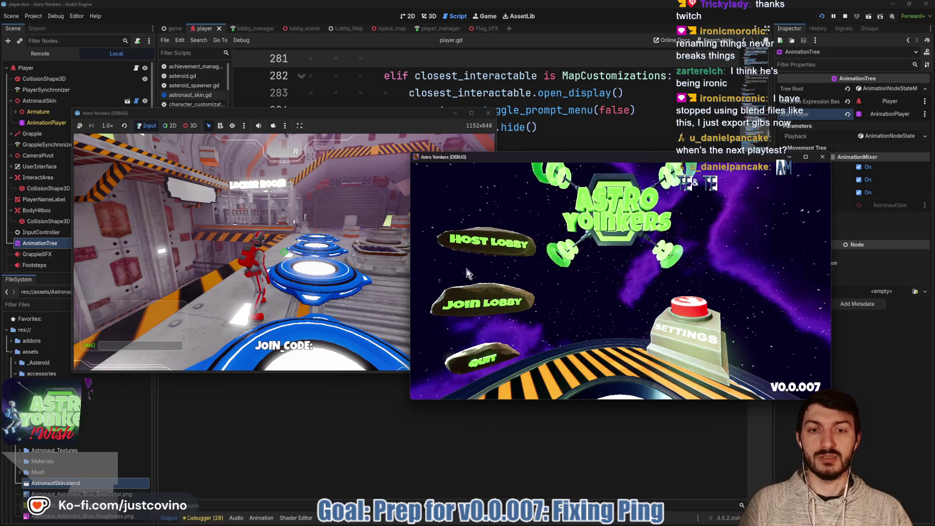
{"action": "left_click", "coordinate": [495, 297]}
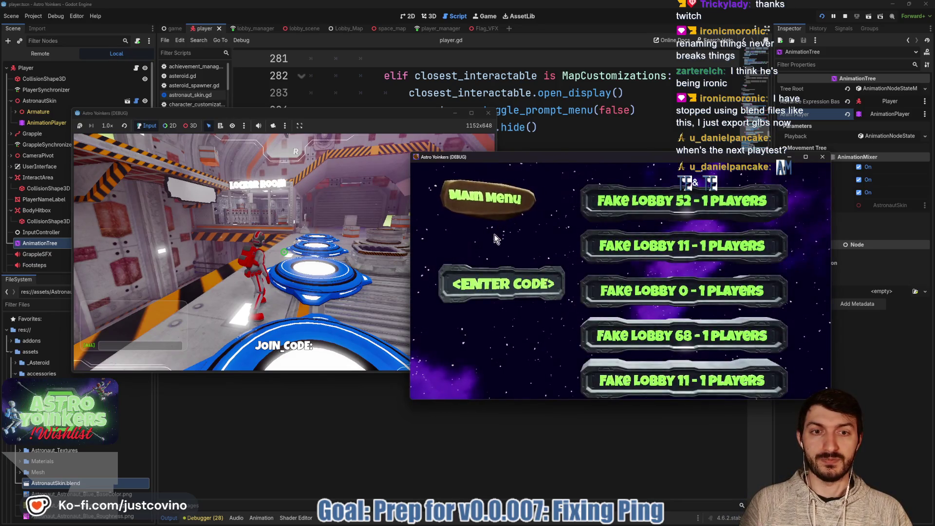
{"action": "key", "text": "super"}
{"action": "key", "text": "super"}
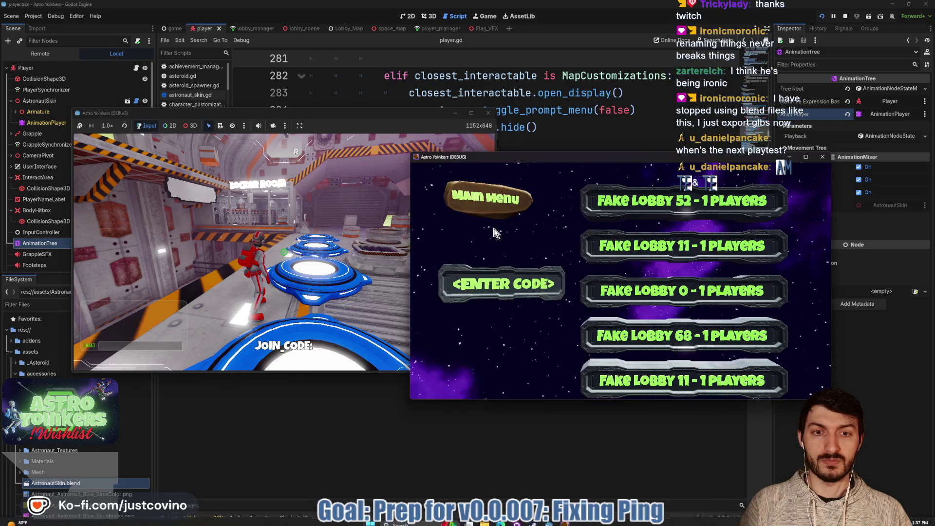
{"action": "left_click", "coordinate": [697, 200]}
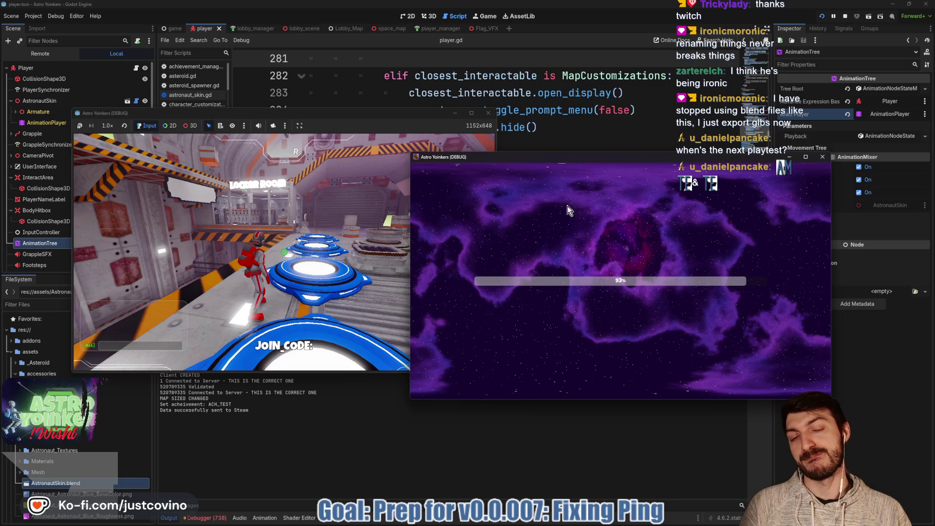
{"action": "key", "text": "F8"}
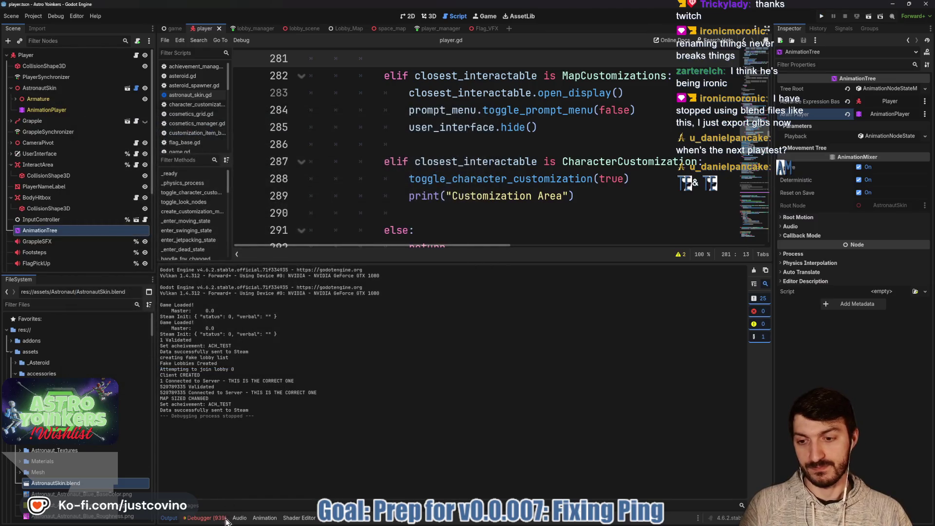
Step: Show the debugger's Errors list, then switch to the Notepad++ playtest key list
{"action": "left_click", "coordinate": [224, 518]}
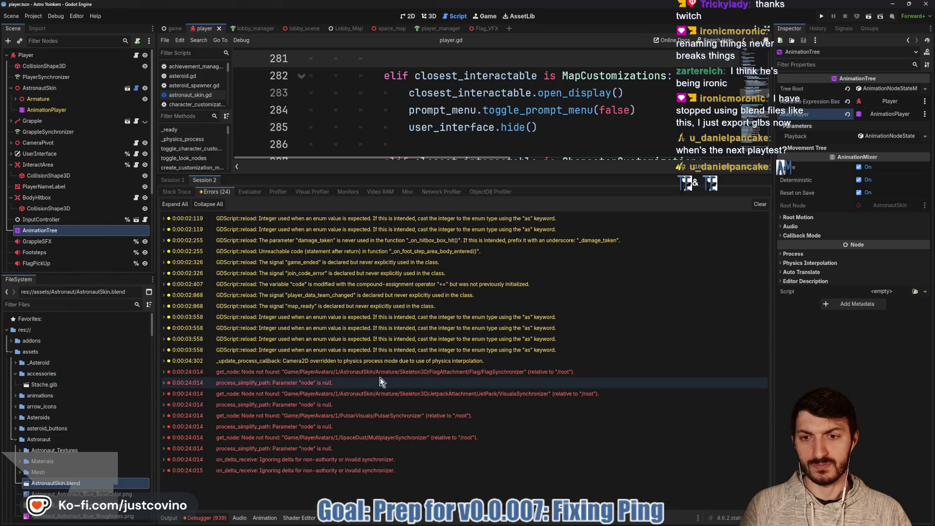
{"action": "mouse_move", "coordinate": [380, 377]}
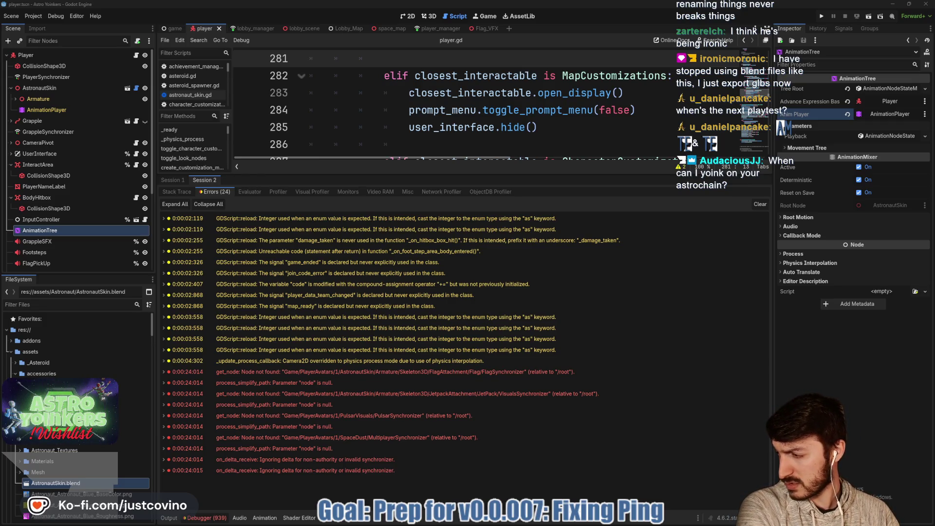
{"action": "key", "text": "alt+Tab"}
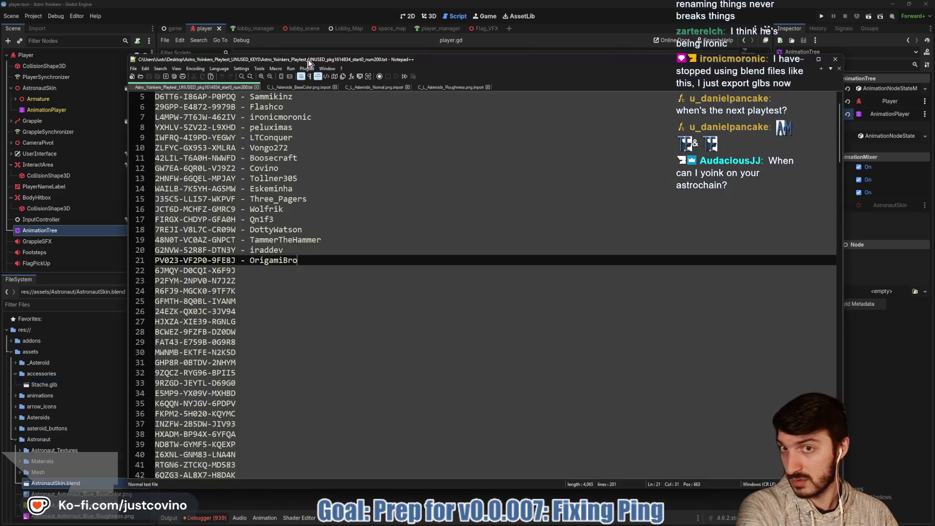
Step: Leave the Notepad++ key list and return to Godot's debugger errors
{"action": "key", "text": "alt+Tab"}
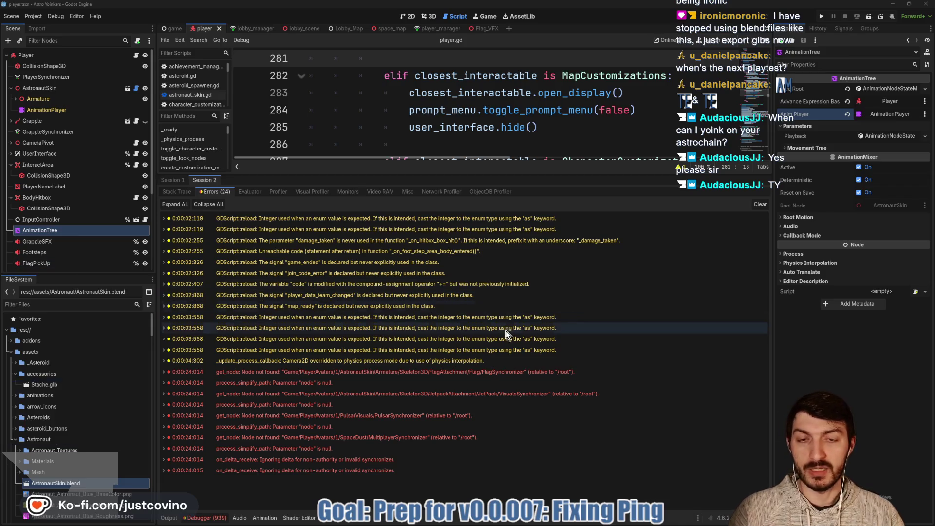
{"action": "left_click", "coordinate": [546, 523]}
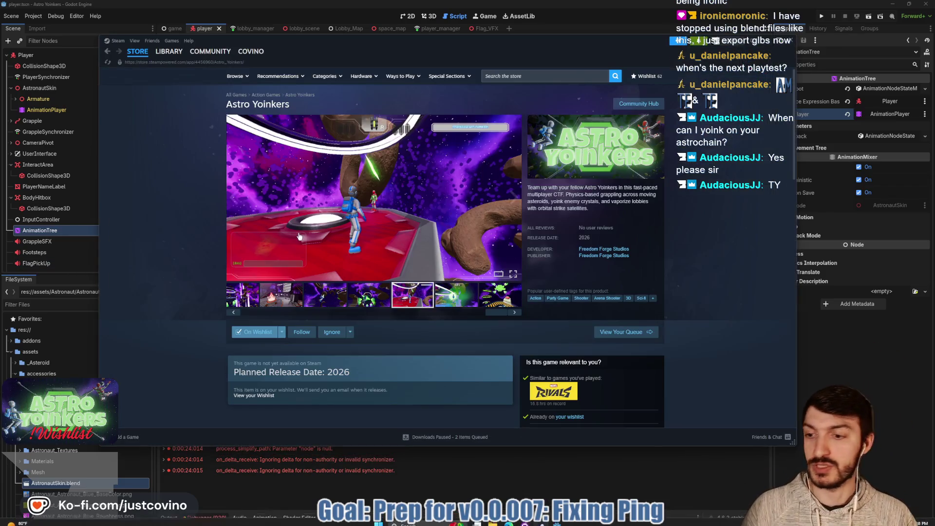
{"action": "left_click", "coordinate": [125, 437]}
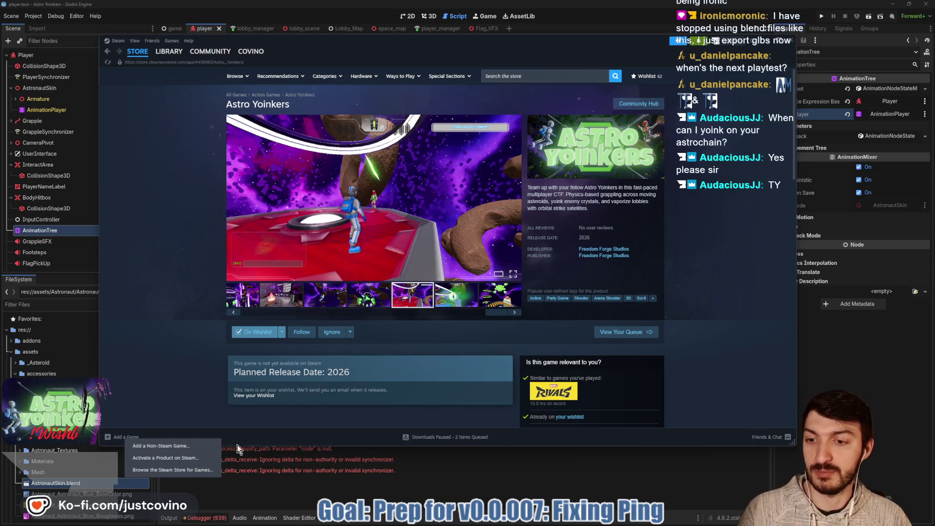
{"action": "left_click", "coordinate": [166, 355]}
{"action": "left_click", "coordinate": [552, 452]}
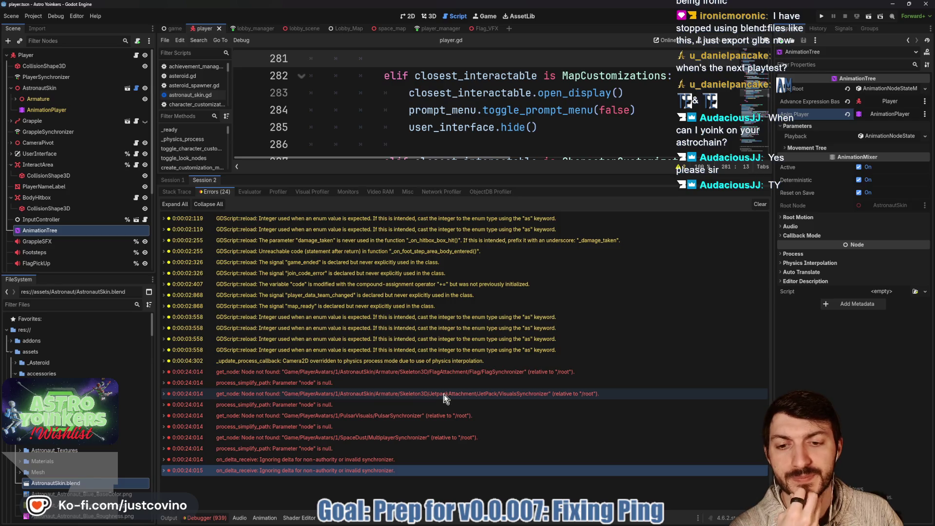
{"action": "mouse_move", "coordinate": [431, 440]}
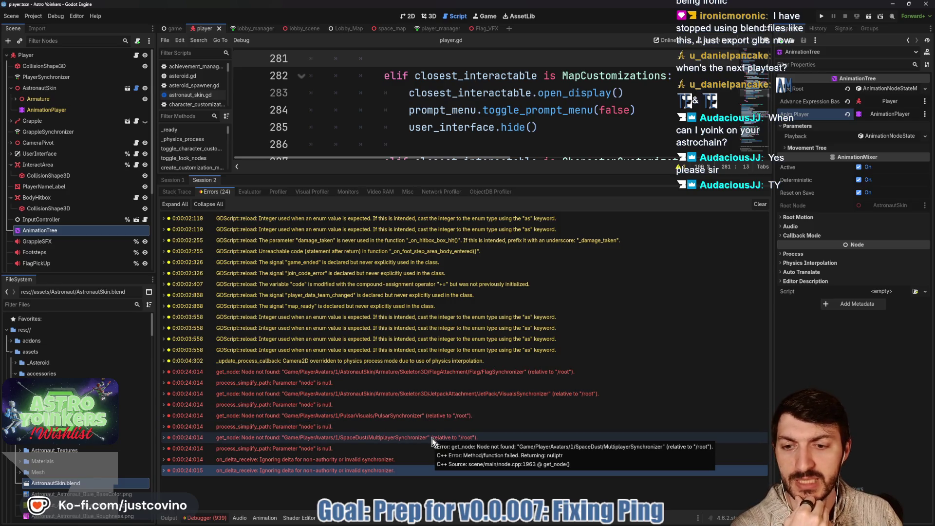
{"action": "mouse_move", "coordinate": [432, 376]}
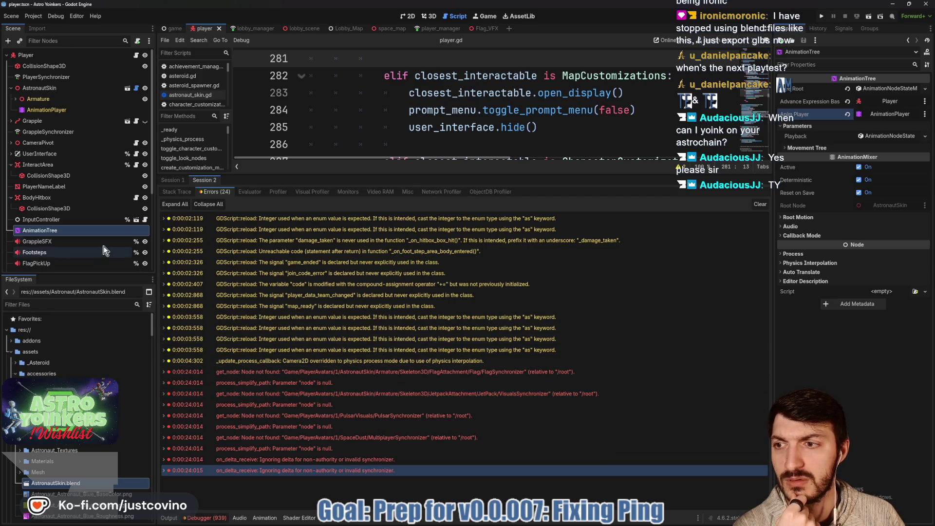
{"action": "scroll", "coordinate": [123, 171], "scroll_direction": "down", "scroll_amount": 5}
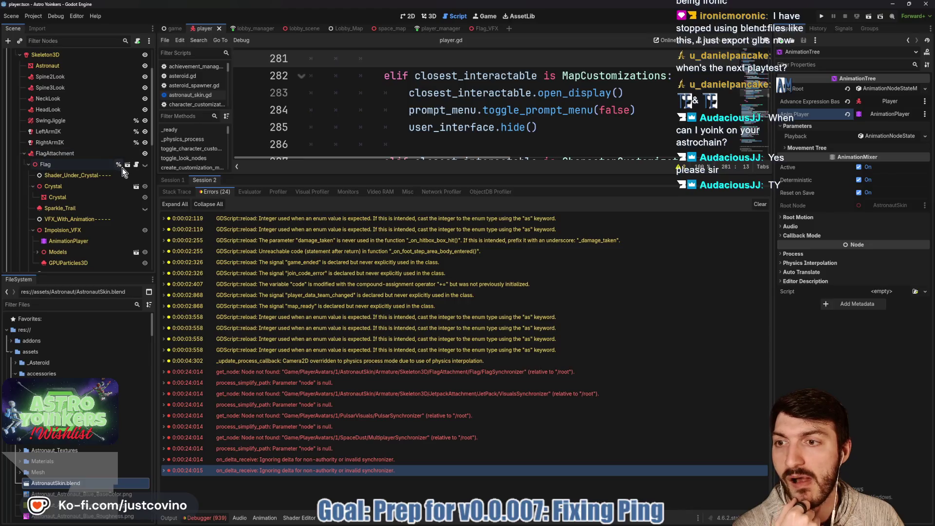
{"action": "left_click", "coordinate": [127, 166]}
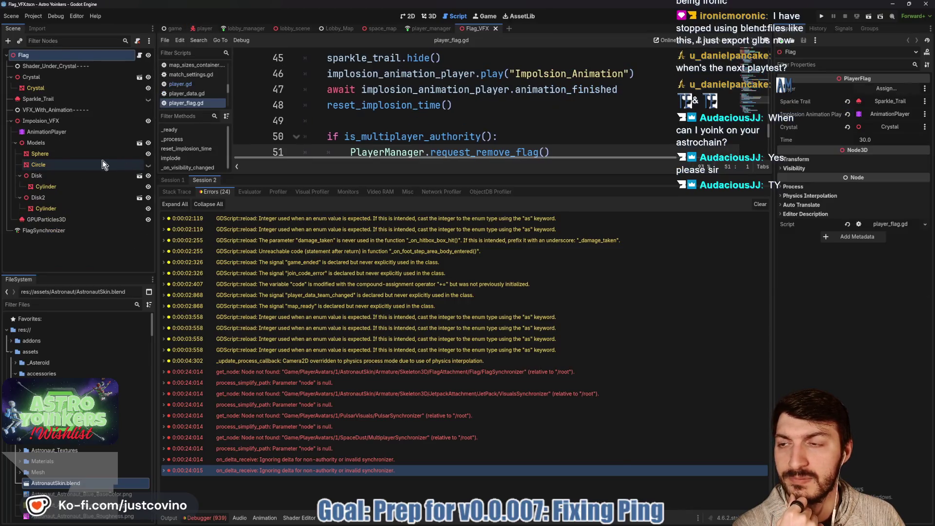
{"action": "left_click", "coordinate": [65, 233]}
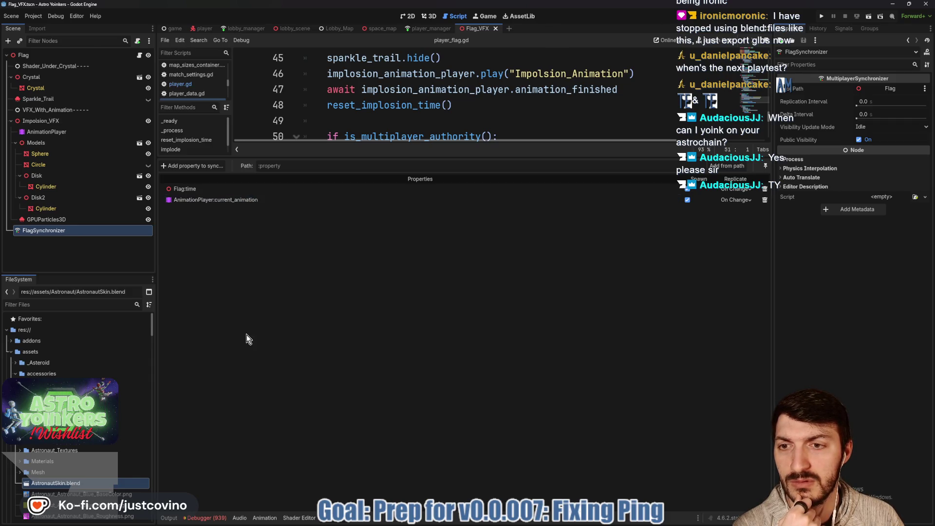
{"action": "left_click", "coordinate": [204, 518]}
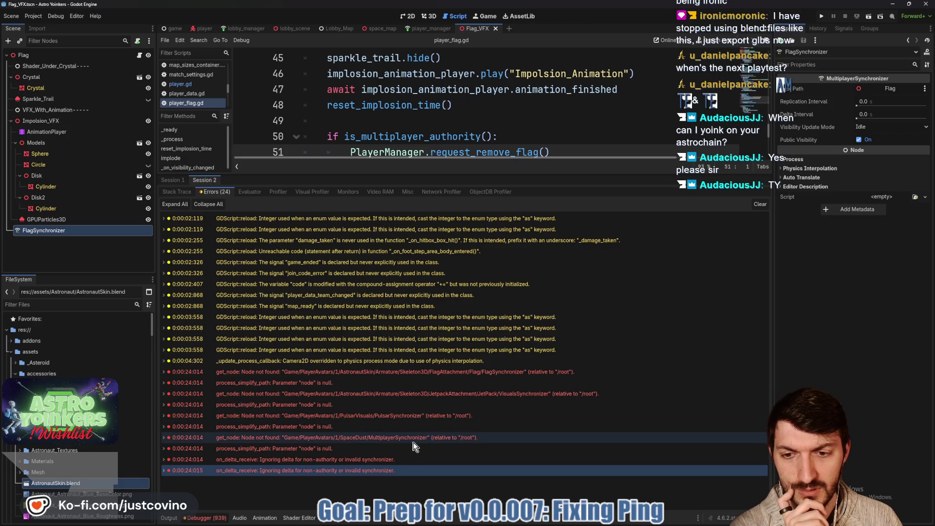
{"action": "mouse_move", "coordinate": [412, 445]}
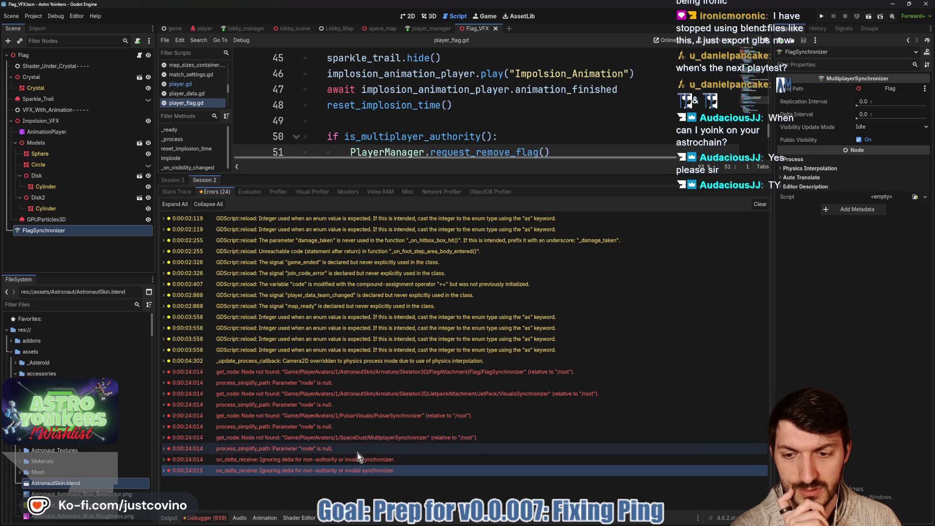
{"action": "left_click", "coordinate": [169, 517]}
{"action": "left_click", "coordinate": [169, 517]}
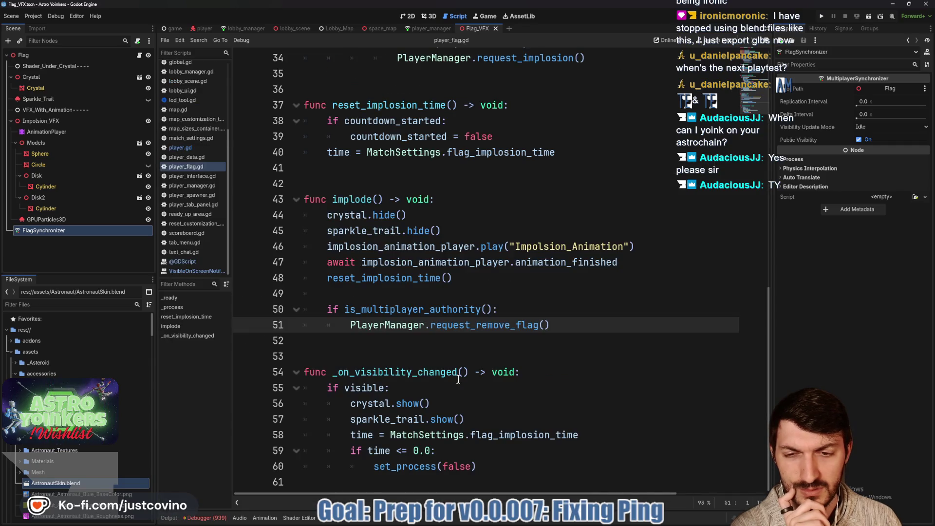
{"action": "left_click", "coordinate": [437, 342]}
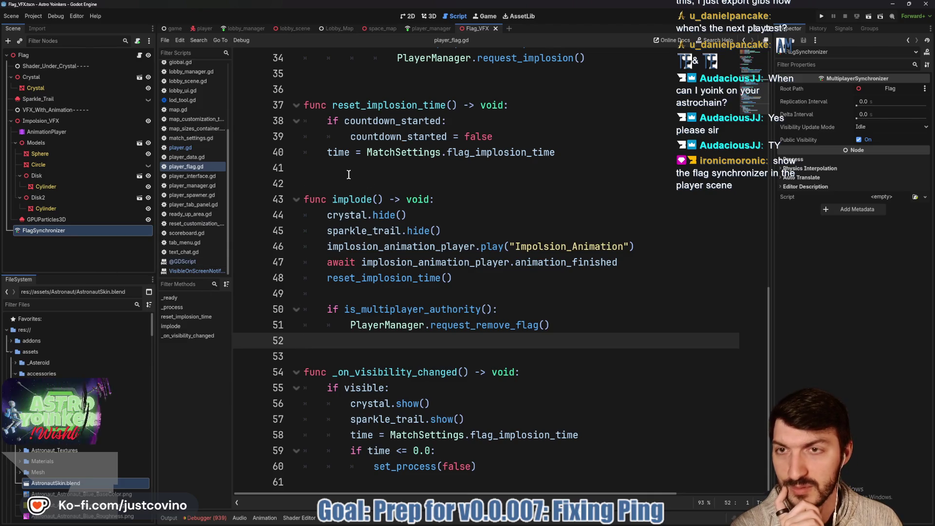
{"action": "left_click", "coordinate": [203, 28]}
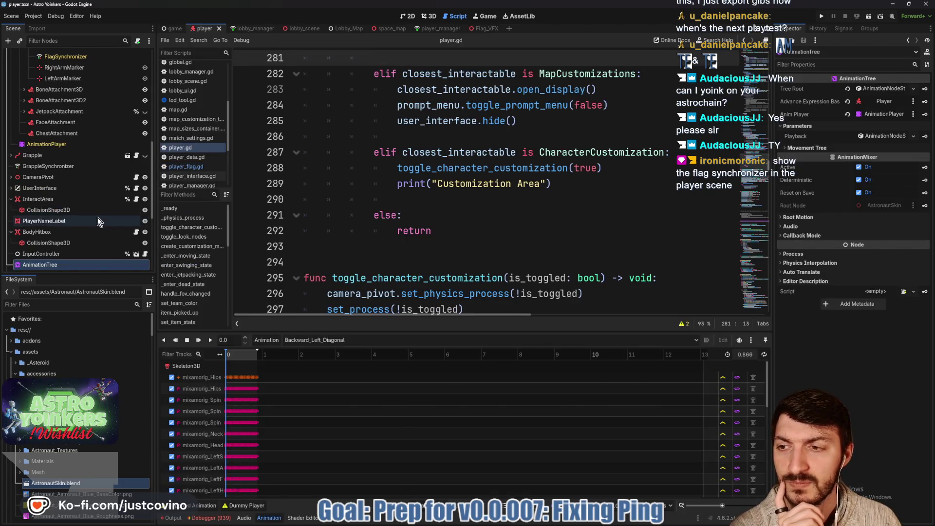
Step: Select FlagSynchronizer in the player scene, review its replicated properties, then reopen the debugger errors
{"action": "scroll", "coordinate": [29, 204], "scroll_direction": "up", "scroll_amount": 5}
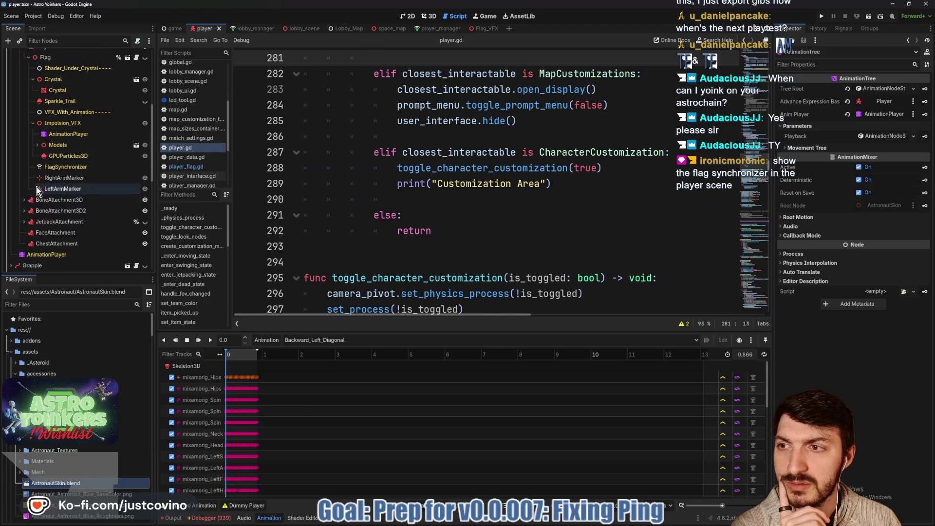
{"action": "scroll", "coordinate": [37, 191], "scroll_direction": "up", "scroll_amount": 2}
{"action": "left_click", "coordinate": [66, 195]}
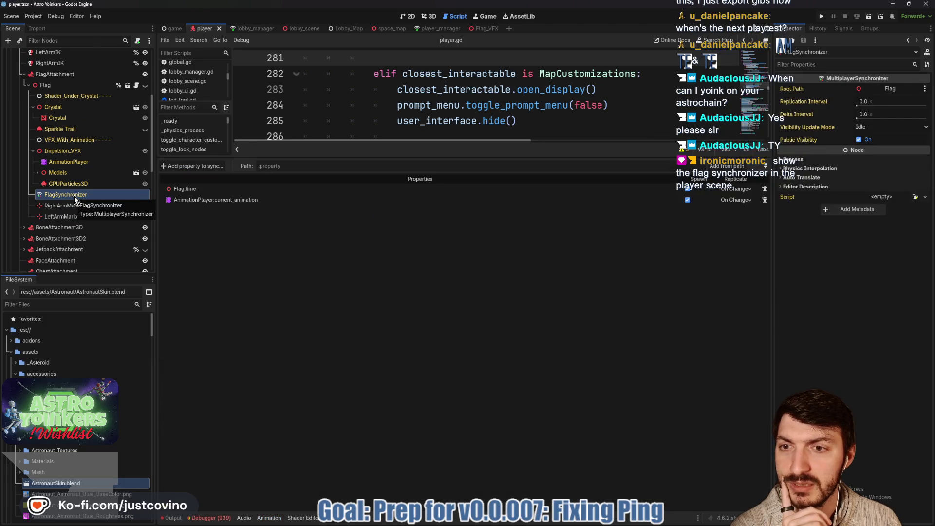
{"action": "scroll", "coordinate": [93, 213], "scroll_direction": "up", "scroll_amount": 2}
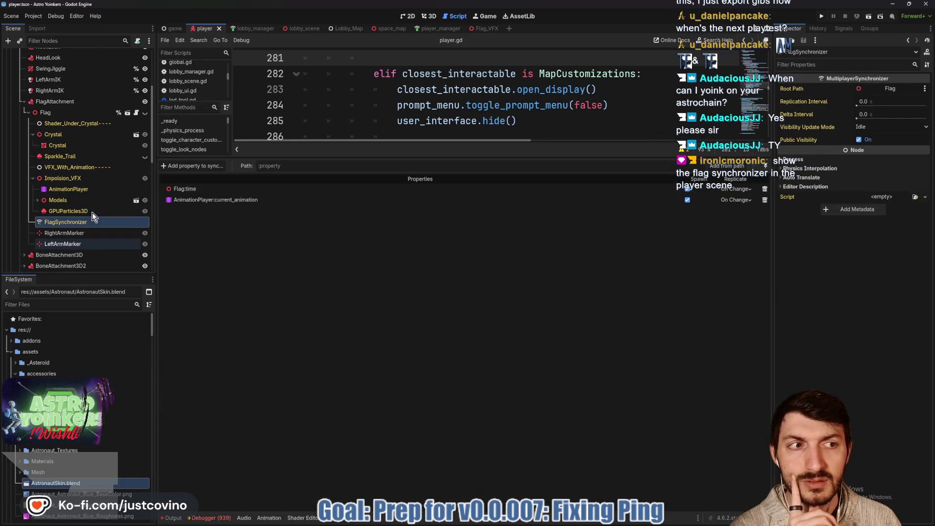
{"action": "scroll", "coordinate": [101, 236], "scroll_direction": "up", "scroll_amount": 2}
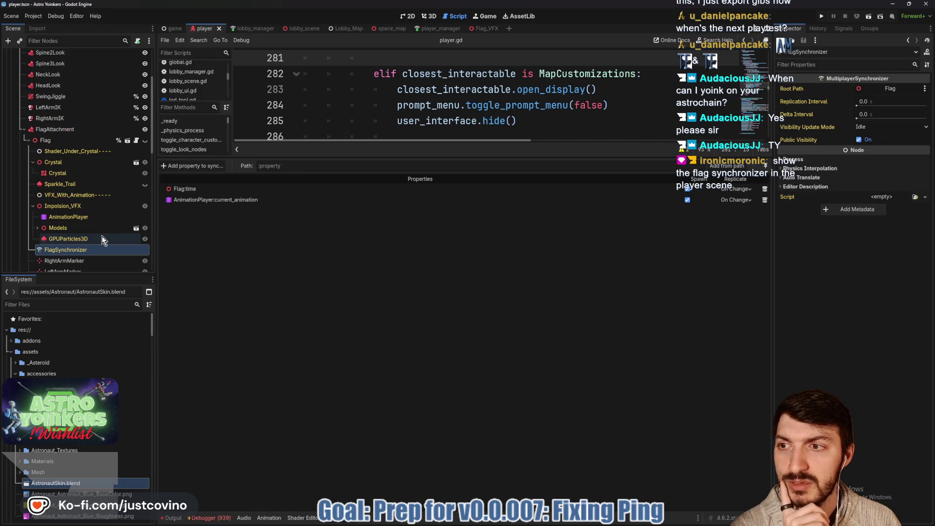
{"action": "scroll", "coordinate": [89, 145], "scroll_direction": "up", "scroll_amount": 2}
{"action": "scroll", "coordinate": [89, 145], "scroll_direction": "down", "scroll_amount": 2}
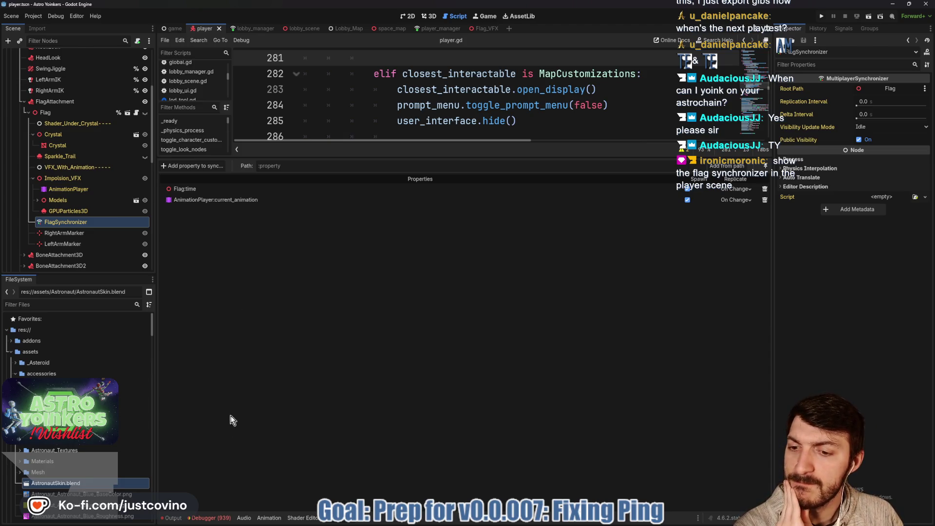
{"action": "left_click", "coordinate": [205, 518]}
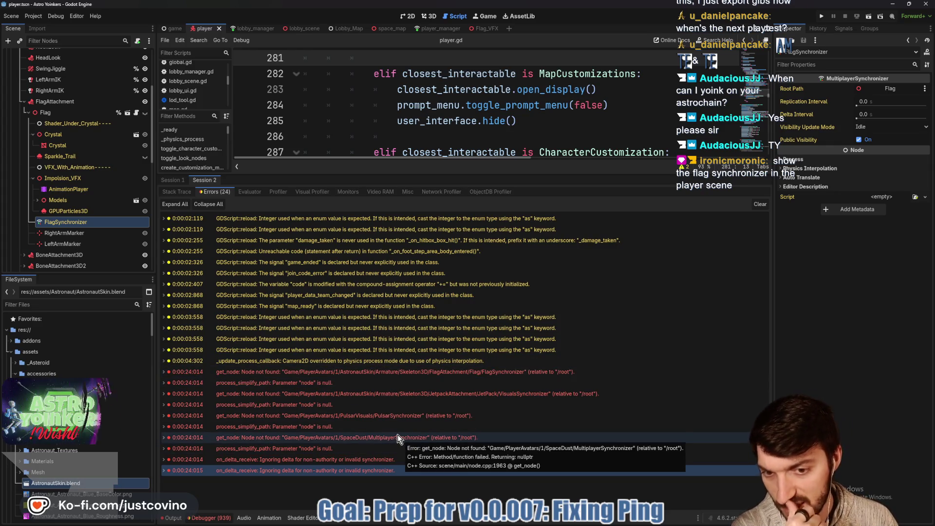
Step: Inspect PulsarSynchronizer's replicated properties, then open the SpaceDust scene to view its MultiplayerSynchronizer
{"action": "scroll", "coordinate": [112, 204], "scroll_direction": "down", "scroll_amount": 5}
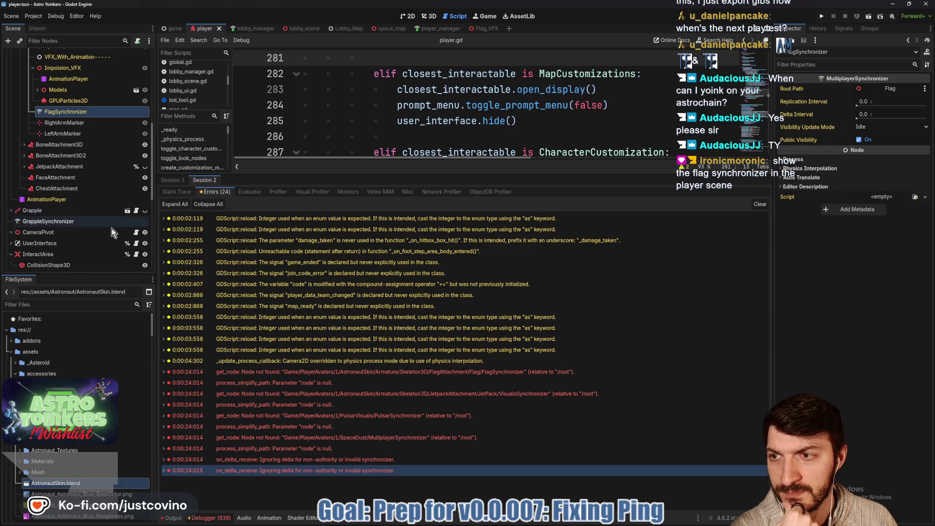
{"action": "scroll", "coordinate": [88, 206], "scroll_direction": "down", "scroll_amount": 8}
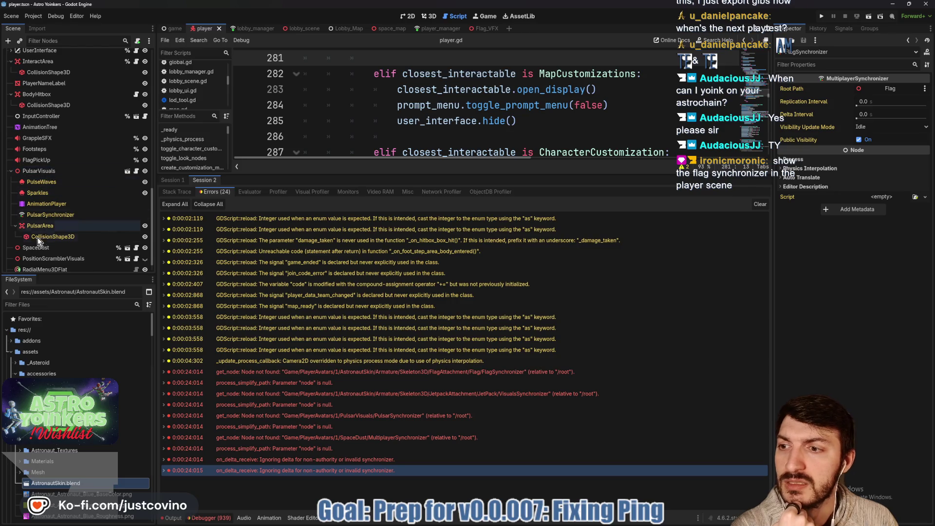
{"action": "left_click", "coordinate": [36, 215]}
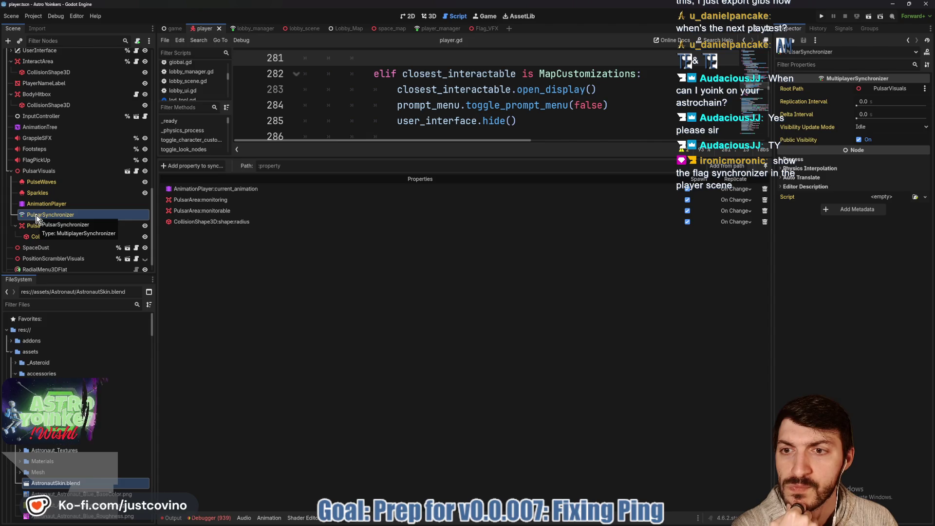
{"action": "scroll", "coordinate": [54, 214], "scroll_direction": "down", "scroll_amount": 1}
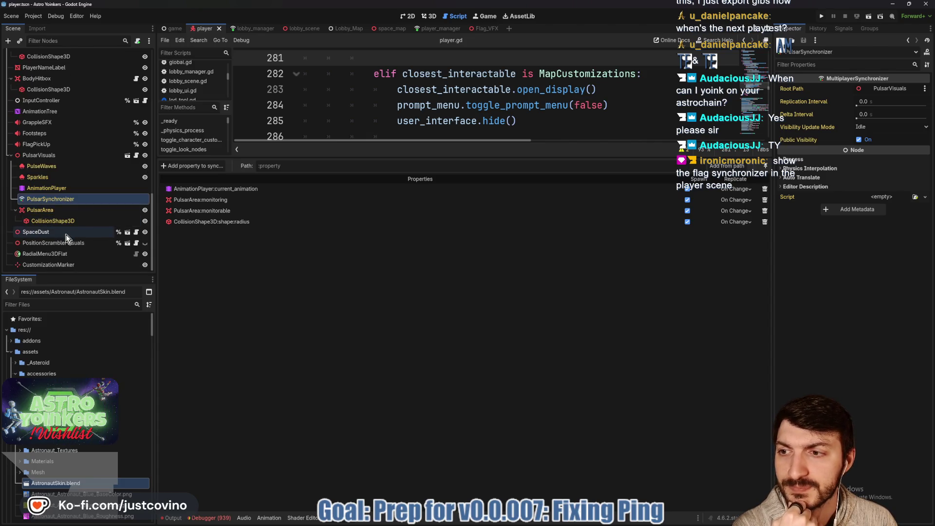
{"action": "left_click", "coordinate": [66, 234]}
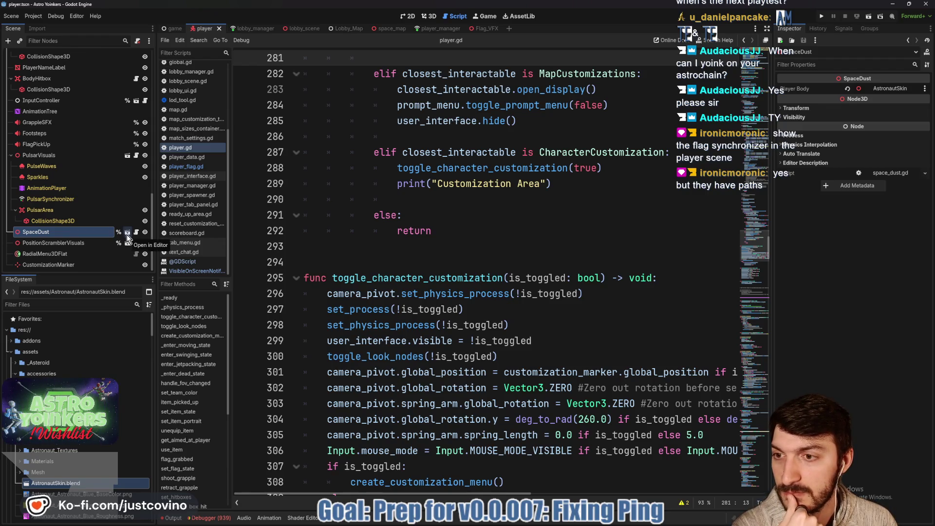
{"action": "left_click", "coordinate": [126, 235]}
{"action": "left_click", "coordinate": [67, 87]}
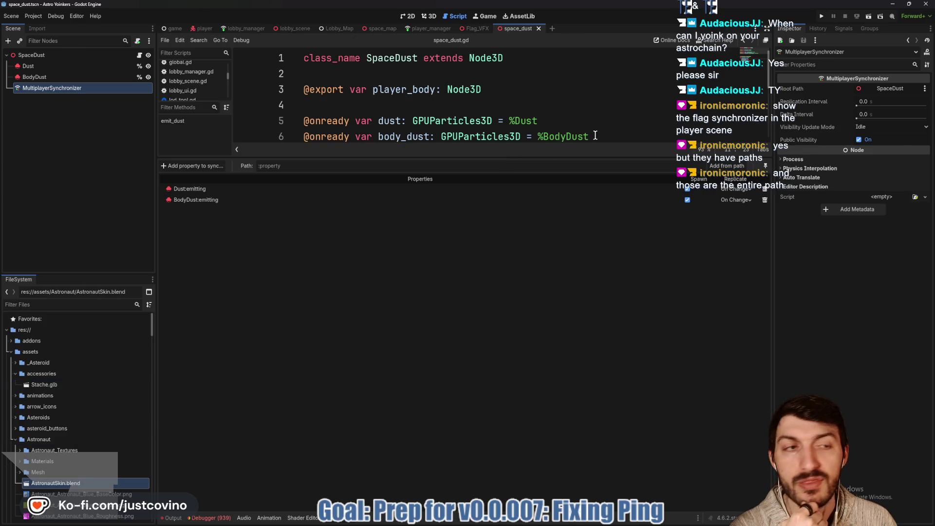
Step: Return to the player scene and open PulsarSynchronizer's Root Path node picker
{"action": "left_click", "coordinate": [468, 32]}
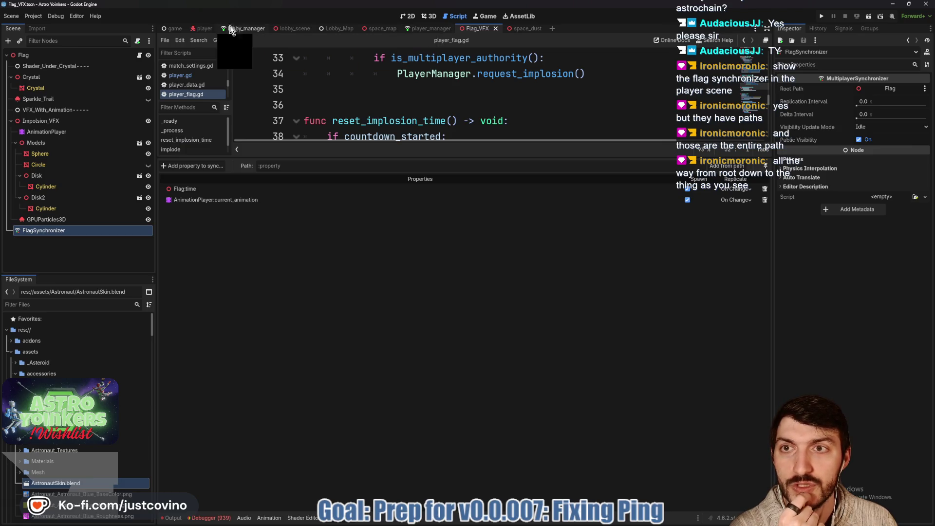
{"action": "left_click", "coordinate": [204, 28]}
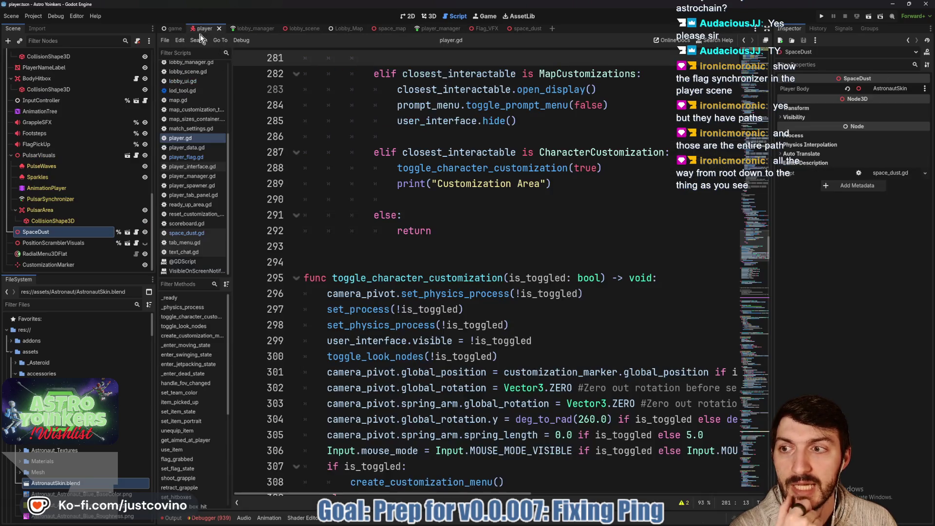
{"action": "left_click", "coordinate": [51, 198]}
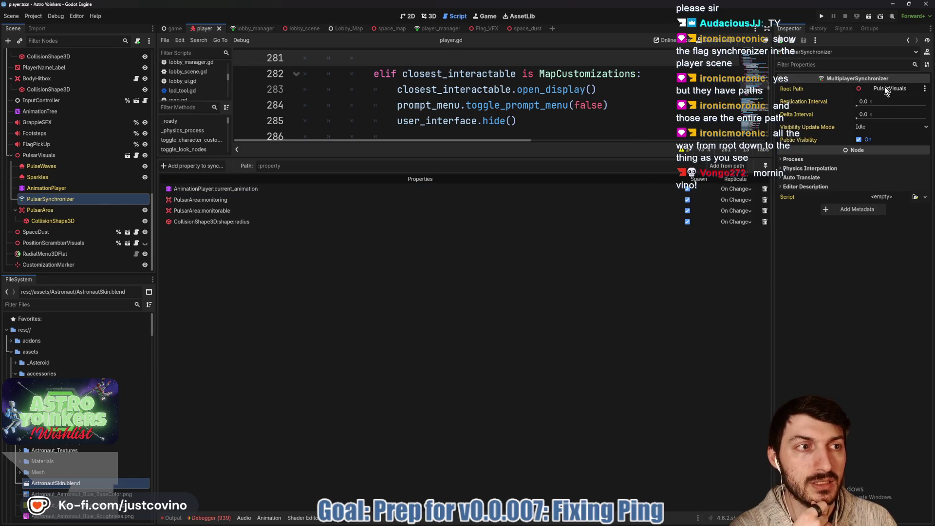
{"action": "left_click", "coordinate": [885, 88]}
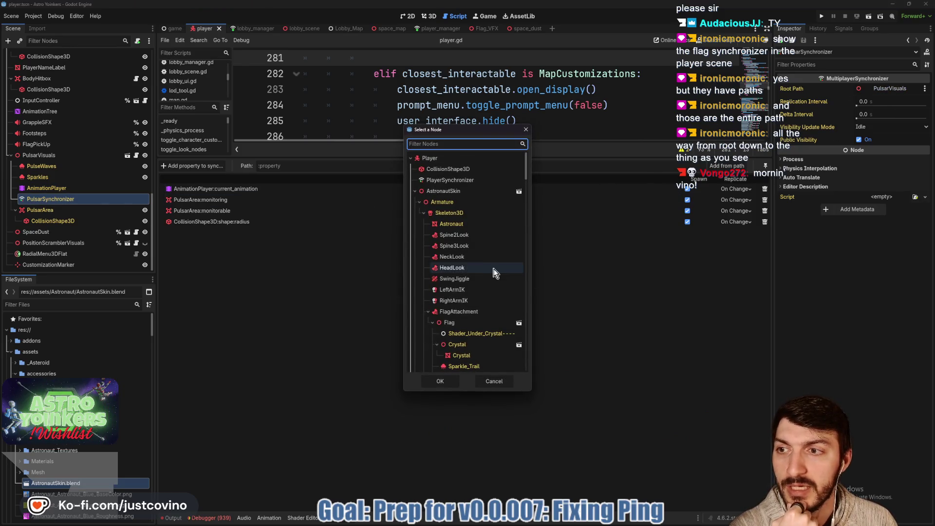
Step: Set PulsarSynchronizer's Root Path to PulsarVisuals
{"action": "scroll", "coordinate": [485, 280], "scroll_direction": "down", "scroll_amount": 5}
{"action": "scroll", "coordinate": [481, 287], "scroll_direction": "down", "scroll_amount": 5}
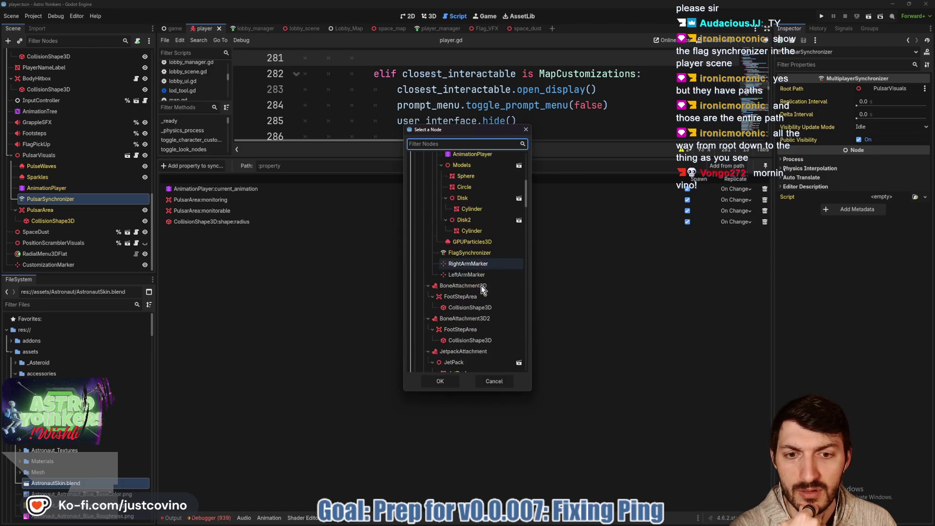
{"action": "scroll", "coordinate": [481, 287], "scroll_direction": "down", "scroll_amount": 8}
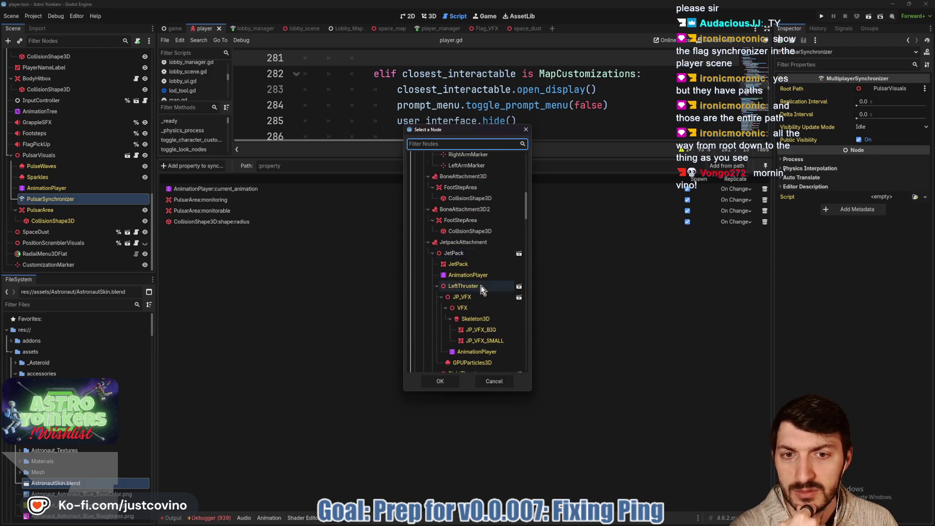
{"action": "scroll", "coordinate": [480, 286], "scroll_direction": "down", "scroll_amount": 6}
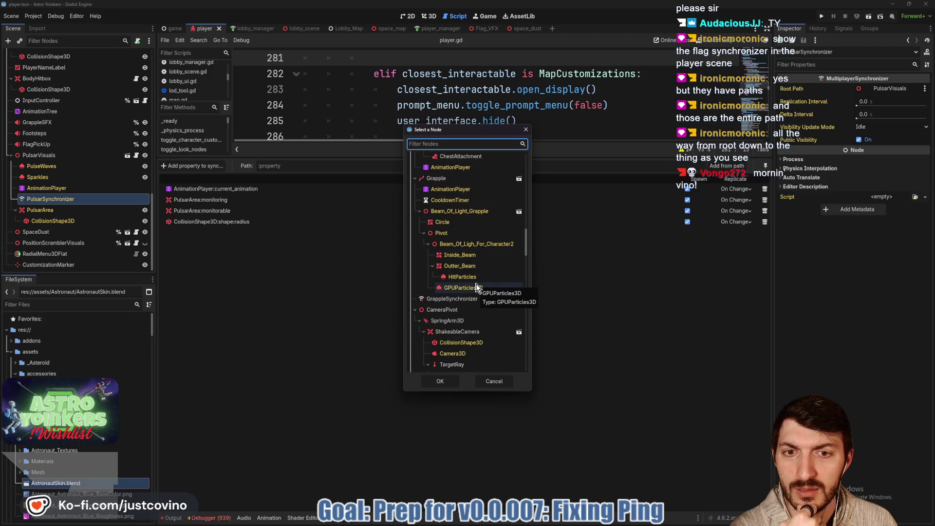
{"action": "scroll", "coordinate": [477, 288], "scroll_direction": "up", "scroll_amount": 1}
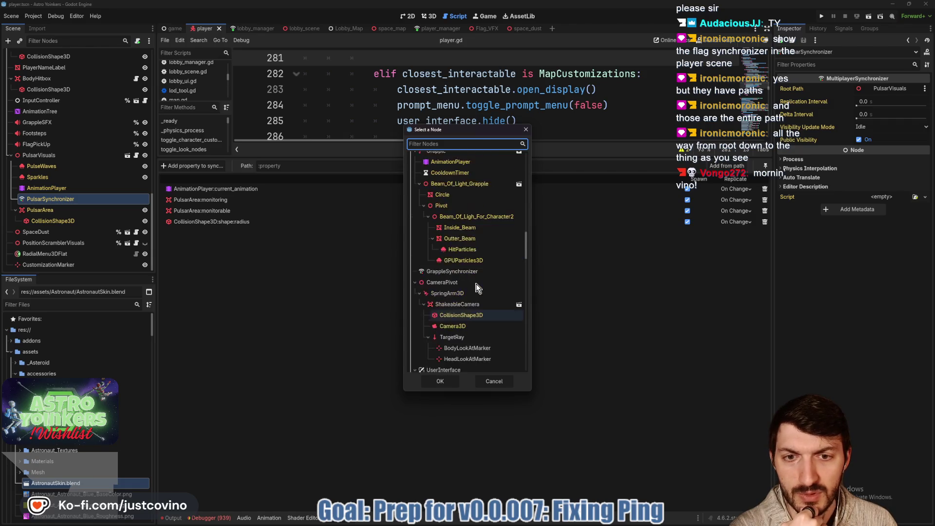
{"action": "scroll", "coordinate": [476, 287], "scroll_direction": "up", "scroll_amount": 1}
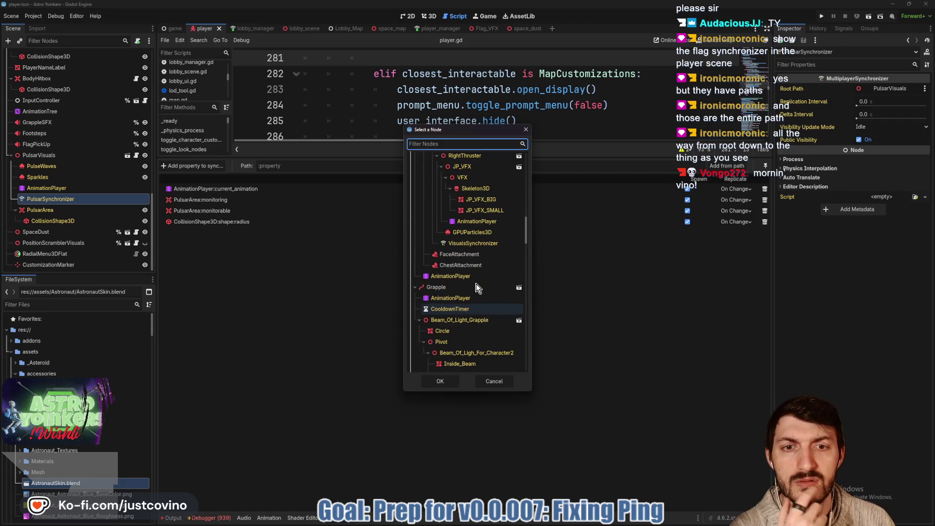
{"action": "scroll", "coordinate": [476, 288], "scroll_direction": "up", "scroll_amount": 4}
{"action": "scroll", "coordinate": [477, 288], "scroll_direction": "up", "scroll_amount": 4}
{"action": "scroll", "coordinate": [476, 288], "scroll_direction": "up", "scroll_amount": 2}
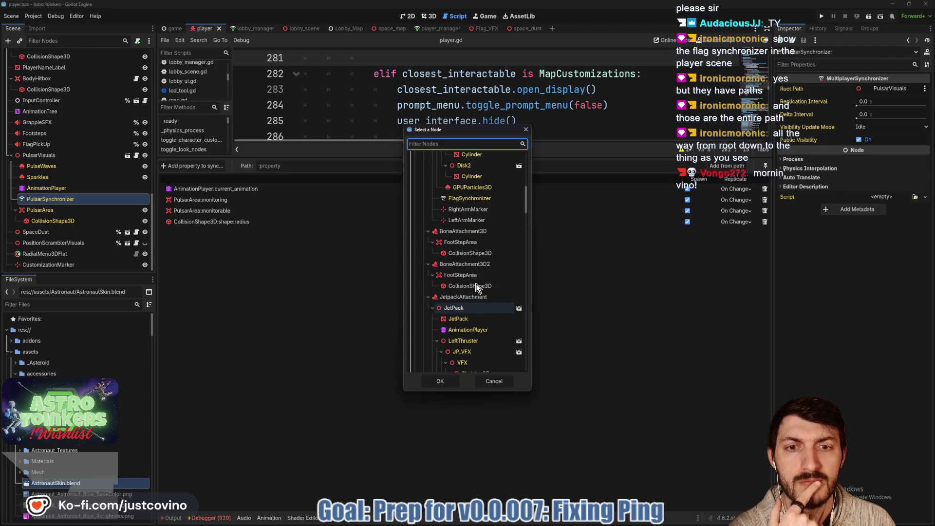
{"action": "scroll", "coordinate": [476, 287], "scroll_direction": "down", "scroll_amount": 10}
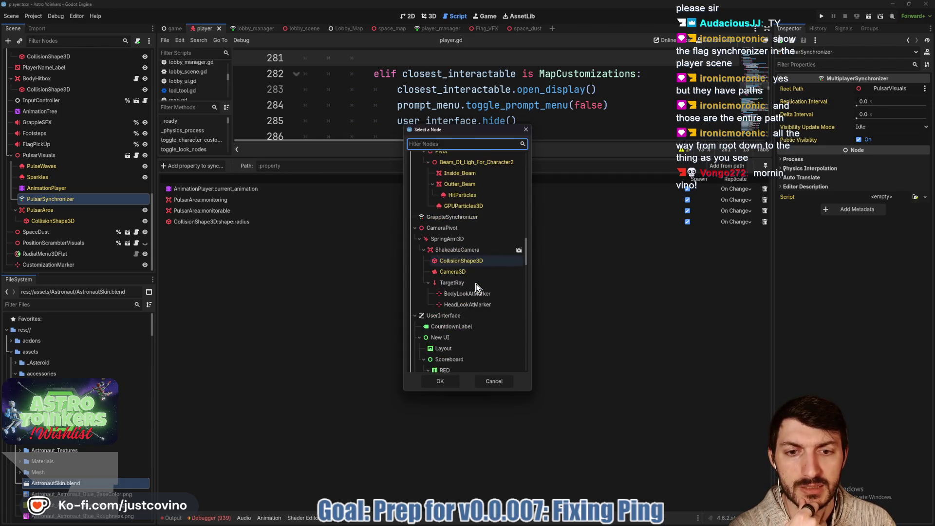
{"action": "scroll", "coordinate": [476, 287], "scroll_direction": "down", "scroll_amount": 10}
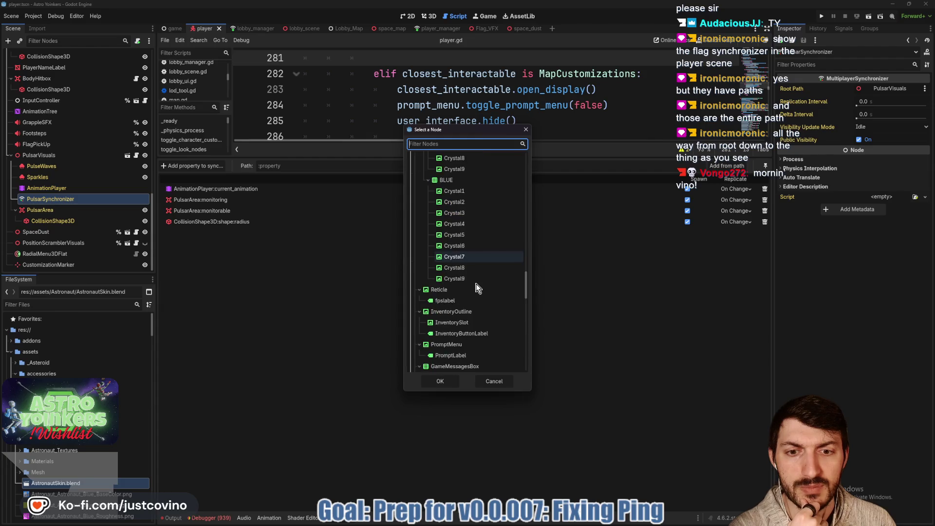
{"action": "scroll", "coordinate": [476, 287], "scroll_direction": "down", "scroll_amount": 10}
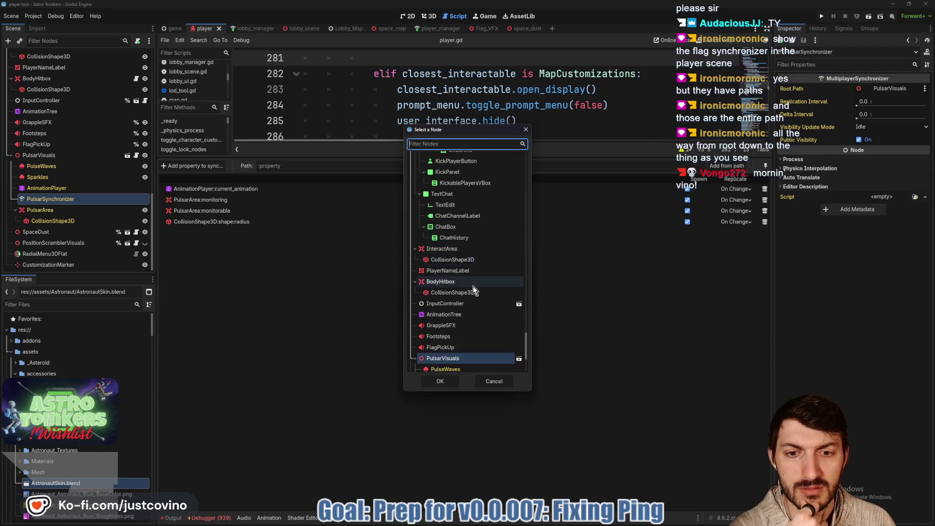
{"action": "left_click", "coordinate": [449, 280]}
{"action": "left_click", "coordinate": [437, 381]}
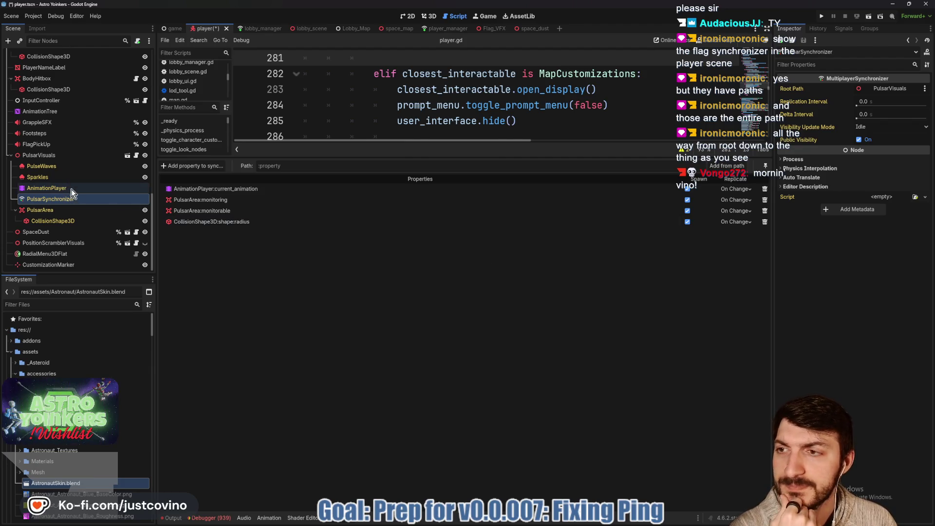
Step: Check FlagSynchronizer's Root Path, leaving it on Flag
{"action": "scroll", "coordinate": [69, 238], "scroll_direction": "up", "scroll_amount": 5}
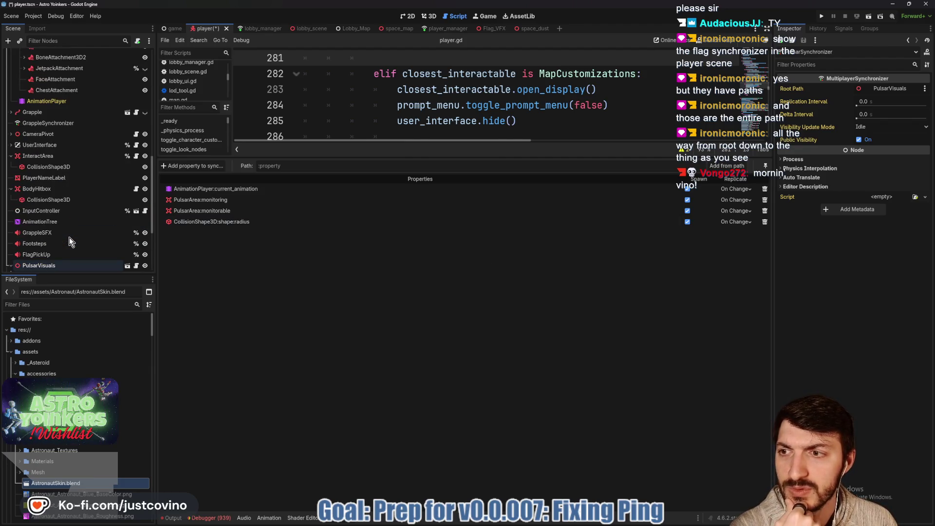
{"action": "scroll", "coordinate": [48, 175], "scroll_direction": "up", "scroll_amount": 4}
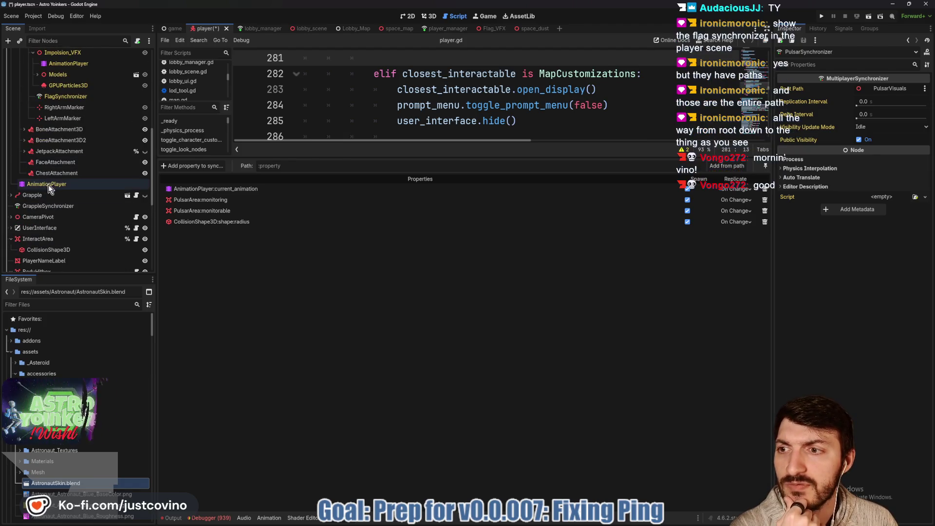
{"action": "scroll", "coordinate": [76, 160], "scroll_direction": "up", "scroll_amount": 3}
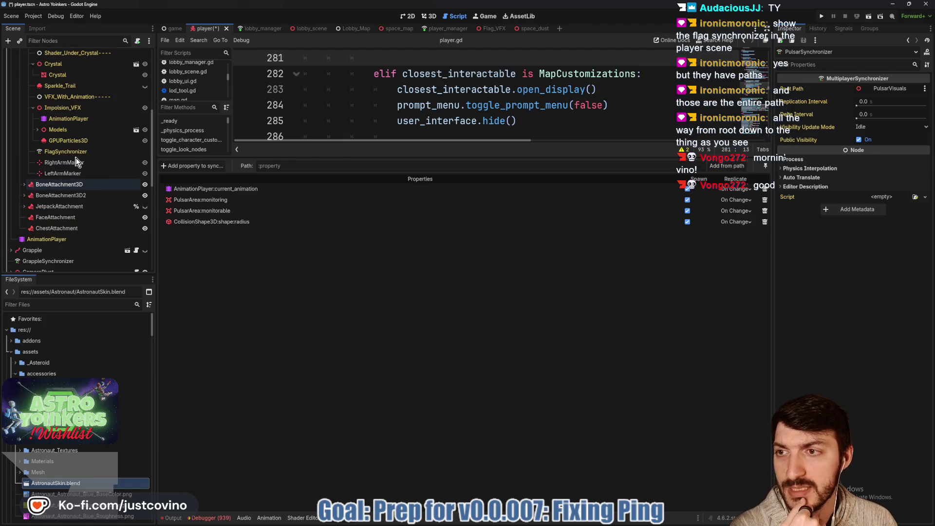
{"action": "left_click", "coordinate": [66, 151]}
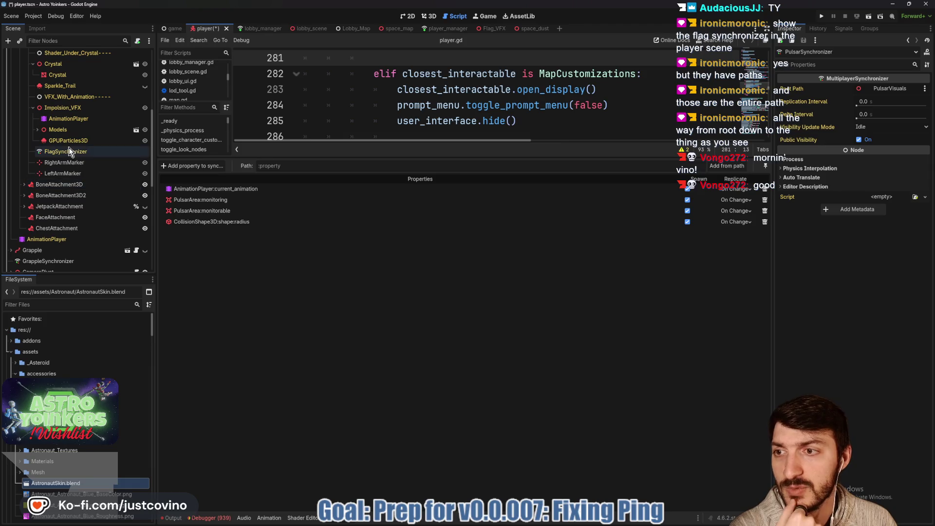
{"action": "left_click", "coordinate": [891, 88]}
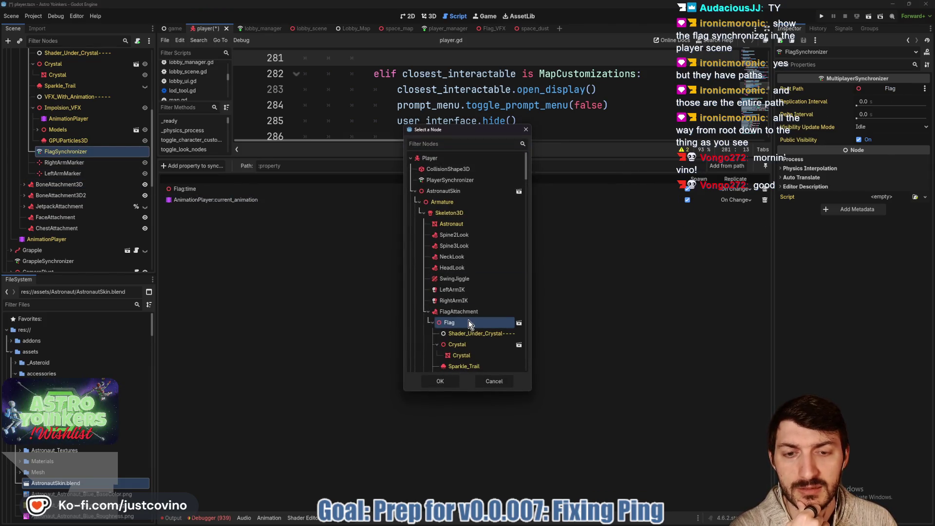
{"action": "left_click", "coordinate": [445, 380]}
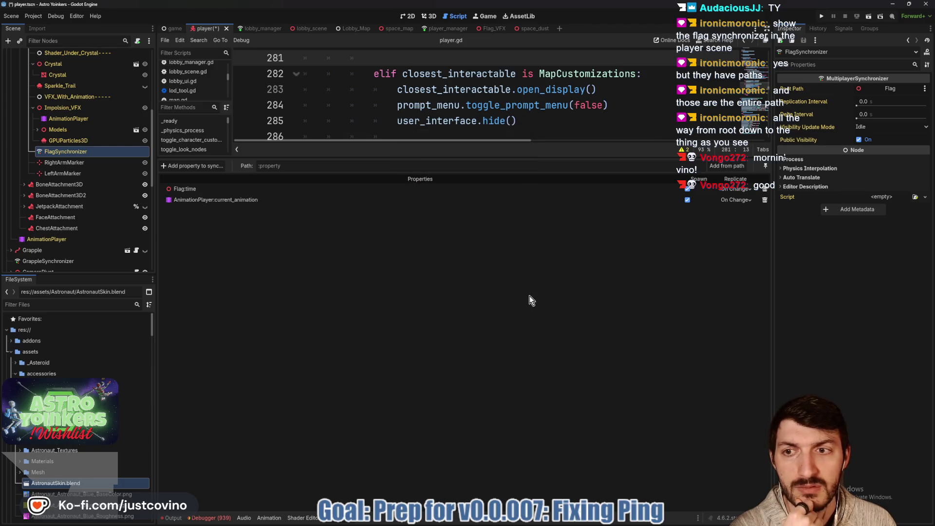
Step: Check the Jetpack VisualsSynchronizer's Root Path stays JetPack, then show the debugger errors
{"action": "scroll", "coordinate": [95, 144], "scroll_direction": "up", "scroll_amount": 3}
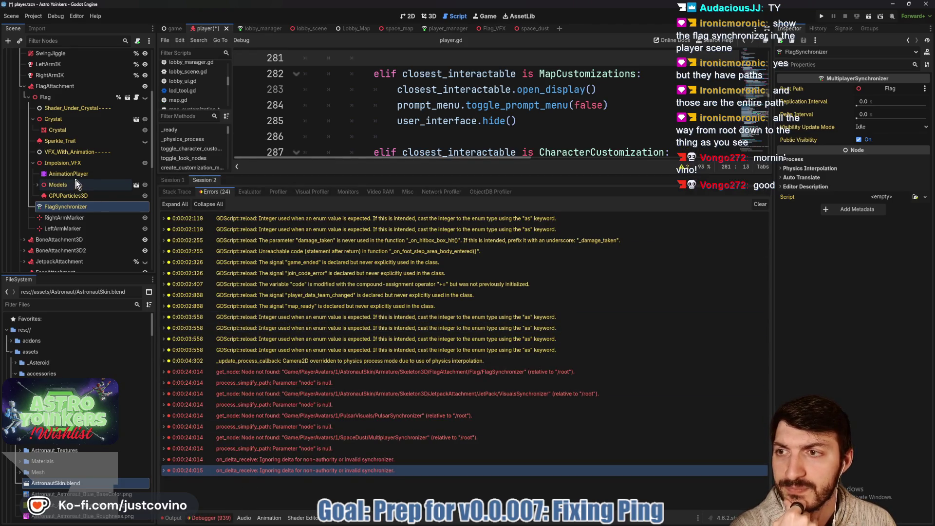
{"action": "scroll", "coordinate": [27, 217], "scroll_direction": "down", "scroll_amount": 3}
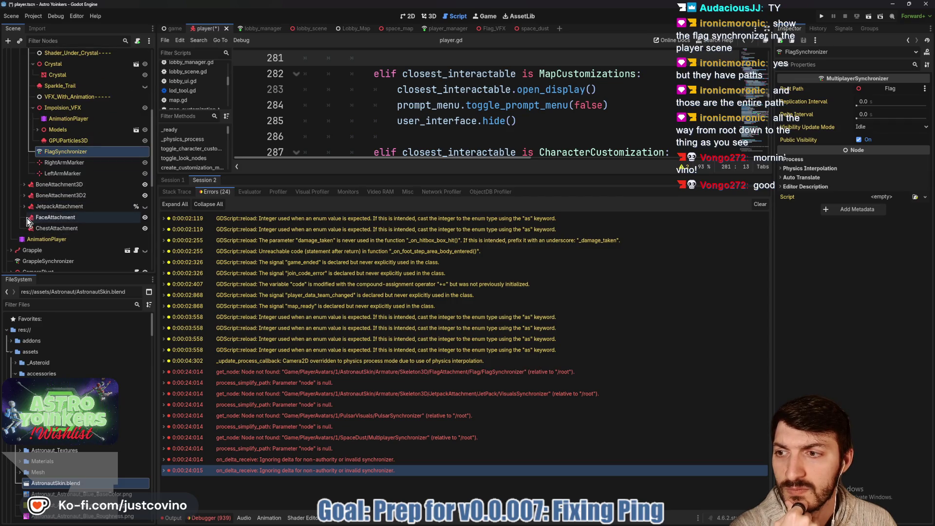
{"action": "left_click", "coordinate": [25, 206]}
{"action": "scroll", "coordinate": [73, 194], "scroll_direction": "down", "scroll_amount": 6}
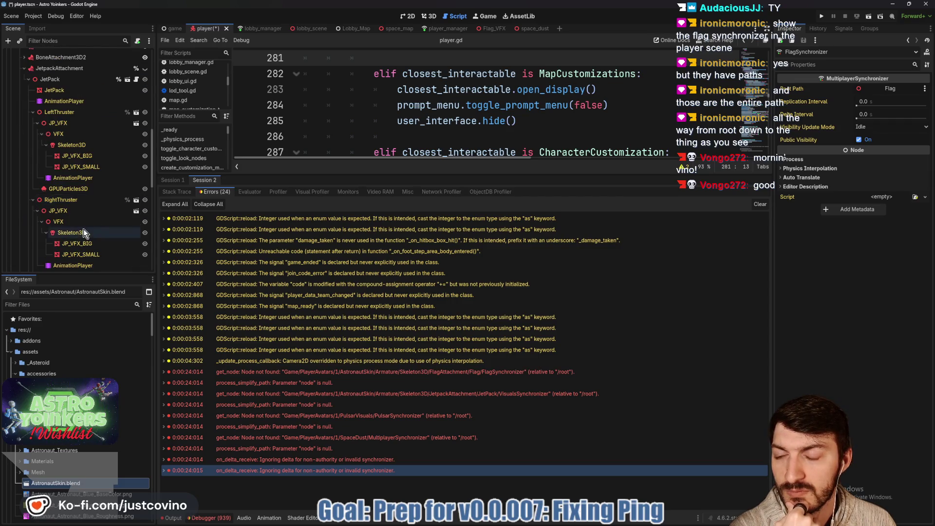
{"action": "scroll", "coordinate": [84, 228], "scroll_direction": "down", "scroll_amount": 2}
{"action": "left_click", "coordinate": [77, 232]}
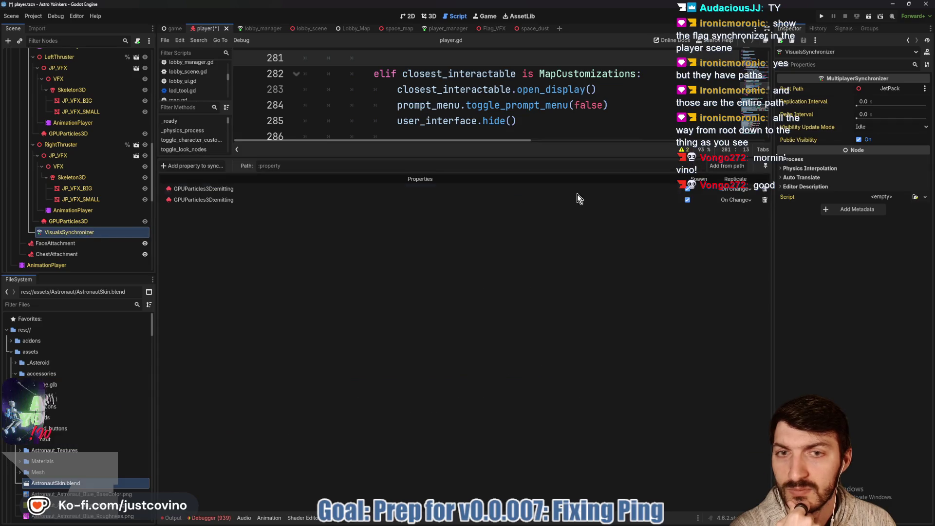
{"action": "left_click", "coordinate": [885, 90]}
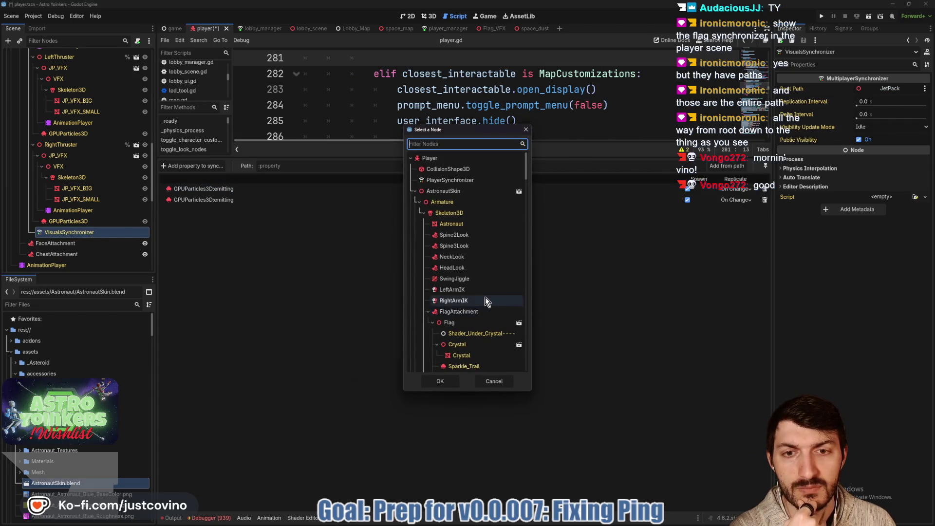
{"action": "scroll", "coordinate": [487, 270], "scroll_direction": "down", "scroll_amount": 10}
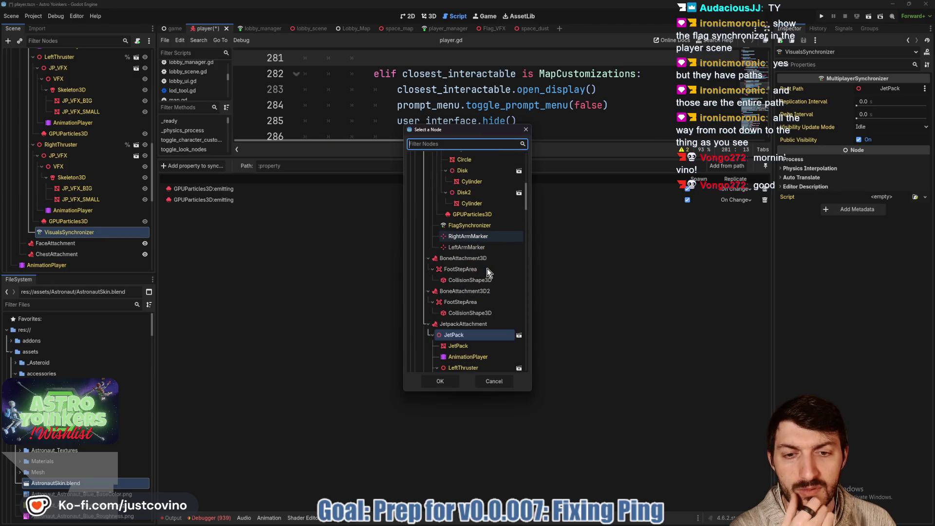
{"action": "left_click", "coordinate": [443, 381]}
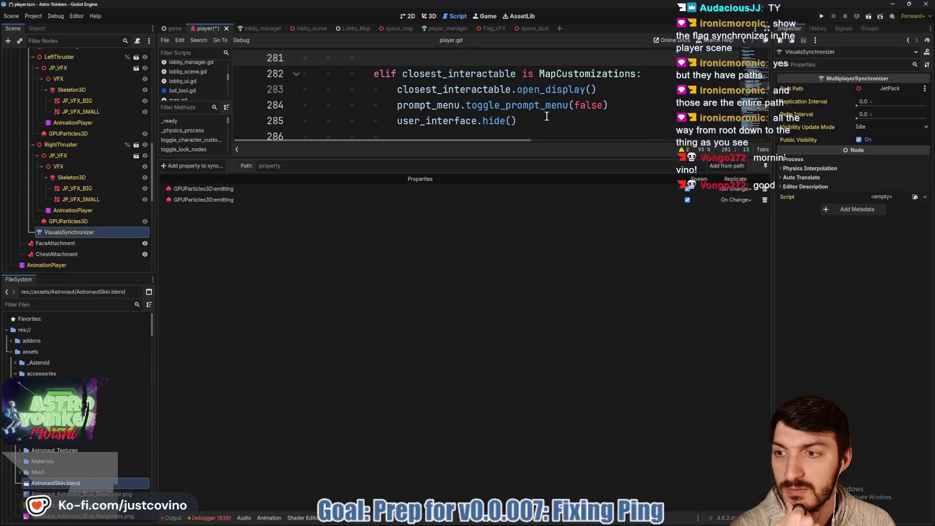
{"action": "left_click", "coordinate": [522, 115]}
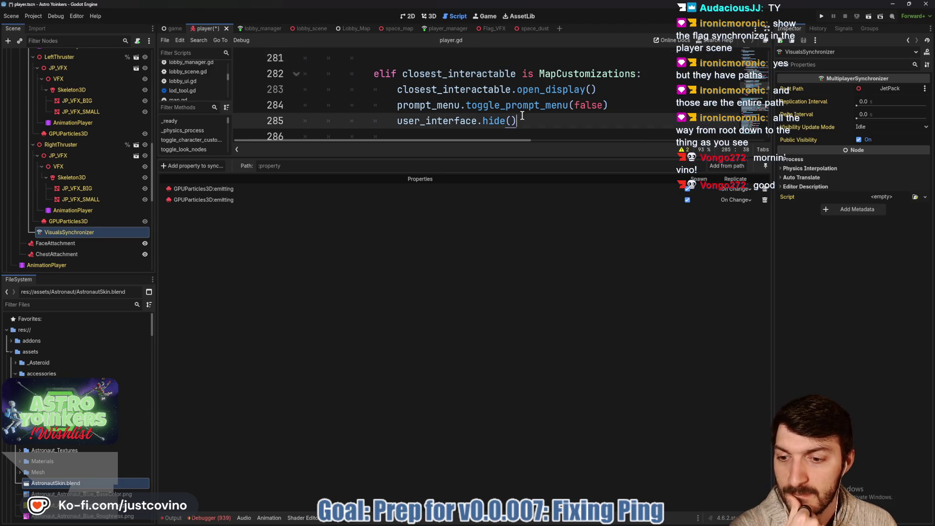
{"action": "left_click", "coordinate": [209, 518]}
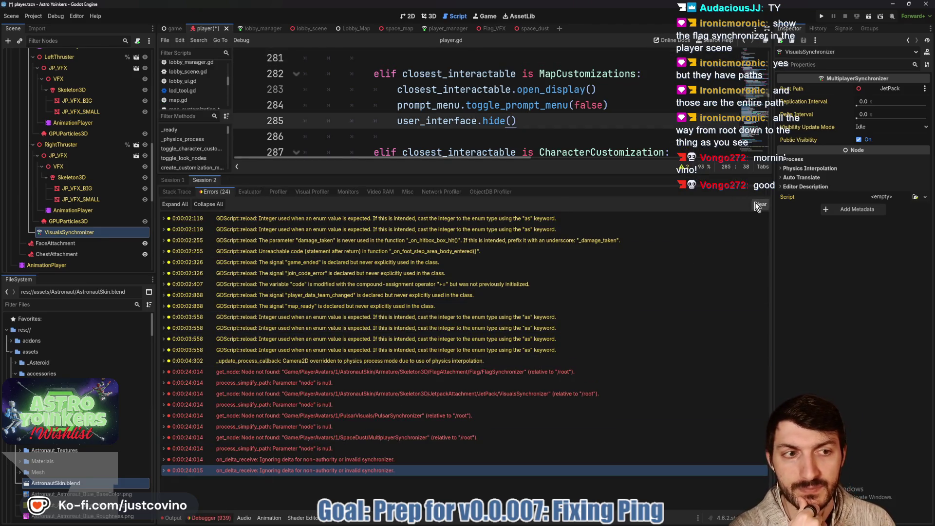
Step: Clear the previous errors and host a private lobby in the left game window
{"action": "left_click", "coordinate": [823, 17]}
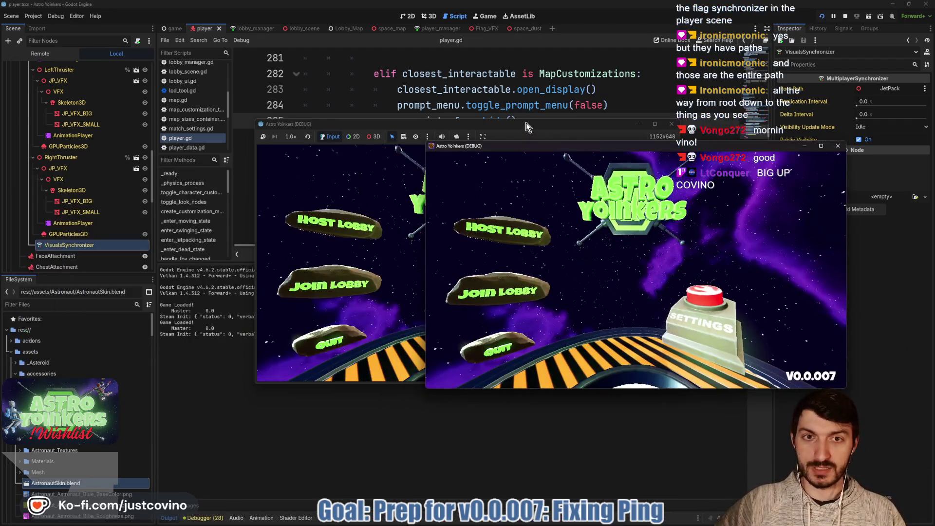
{"action": "left_click_drag", "start_coordinate": [526, 127], "coordinate": [271, 130]}
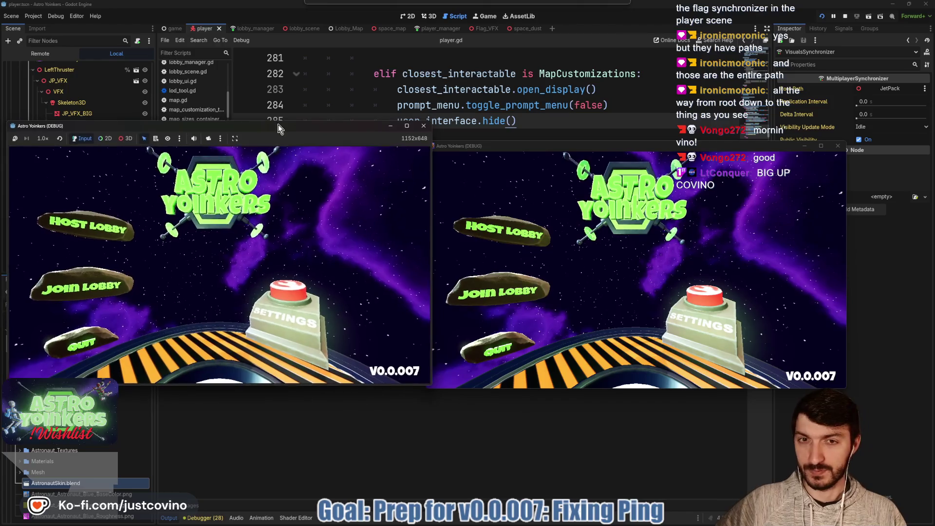
{"action": "left_click", "coordinate": [84, 224]}
{"action": "left_click", "coordinate": [206, 225]}
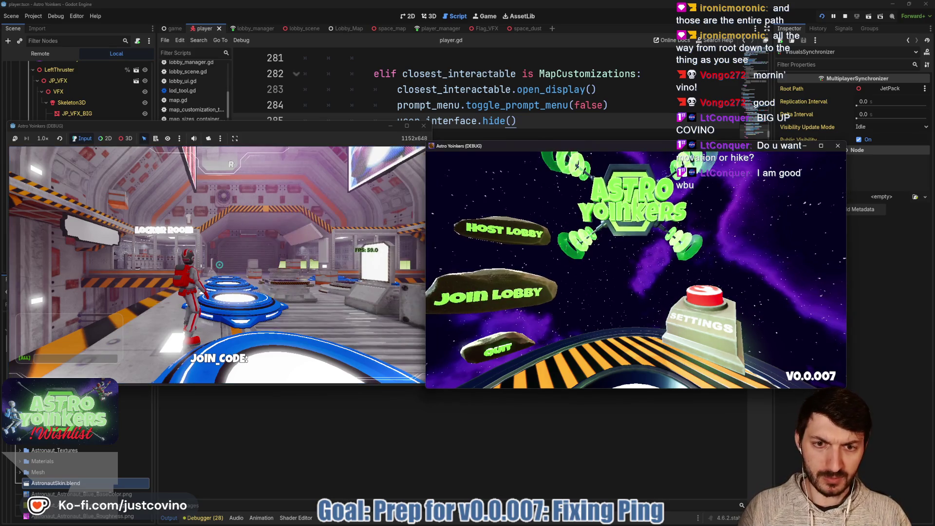
Step: Join Fake Lobby 0 from the right game, then stop both instances with F8
{"action": "left_click", "coordinate": [504, 293]}
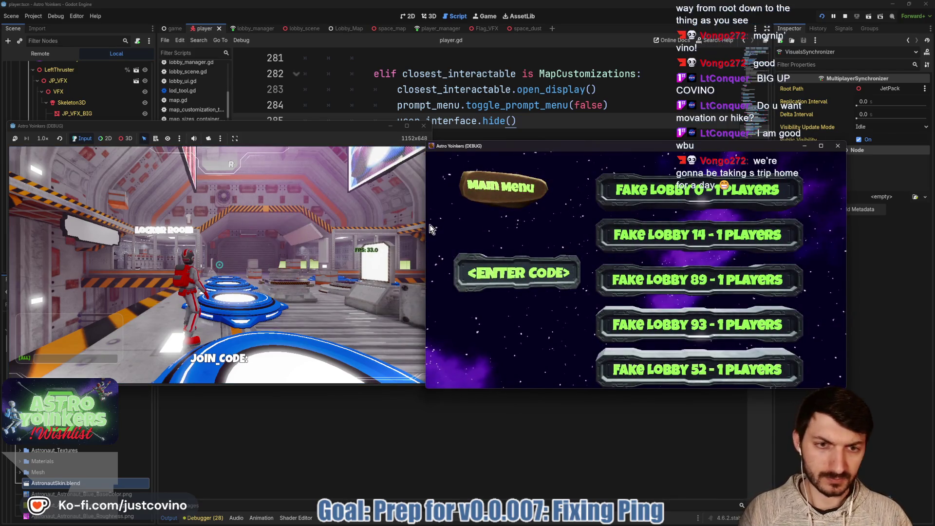
{"action": "key", "text": "super"}
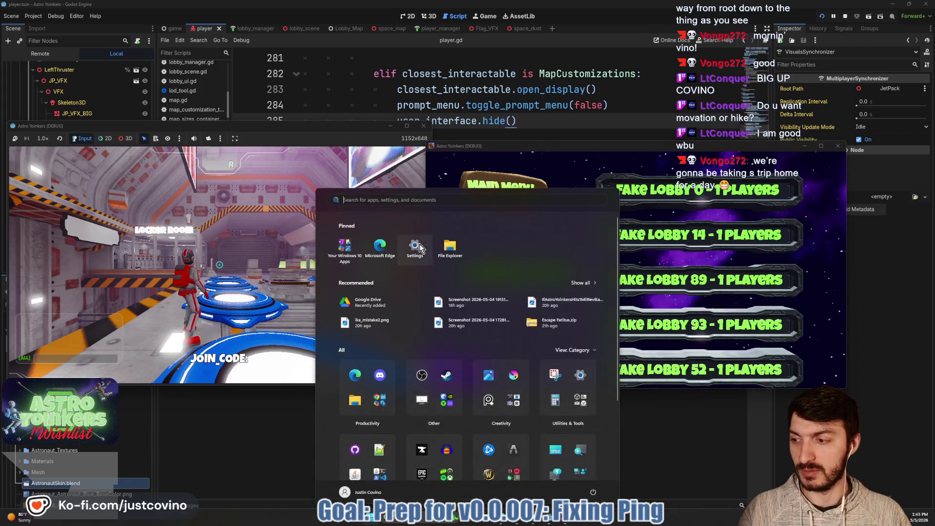
{"action": "key", "text": "Escape"}
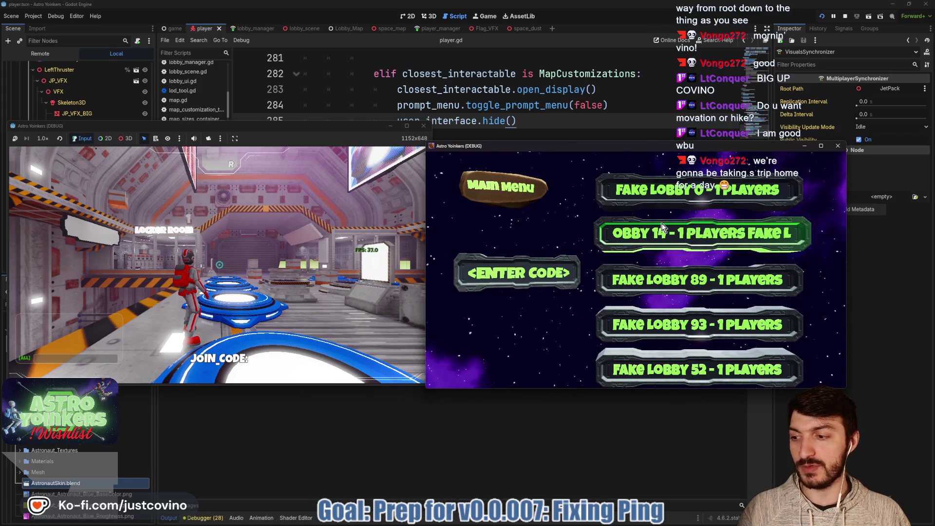
{"action": "left_click", "coordinate": [634, 192]}
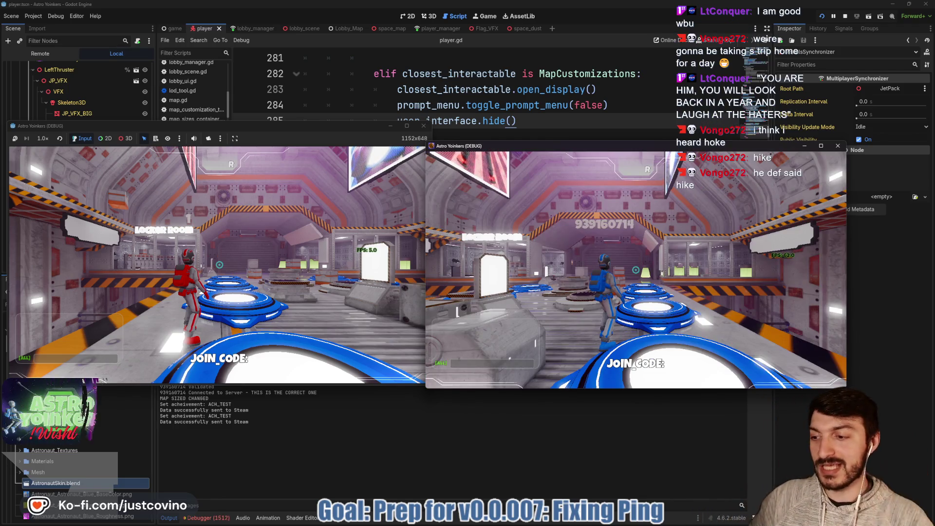
{"action": "key", "text": "F8"}
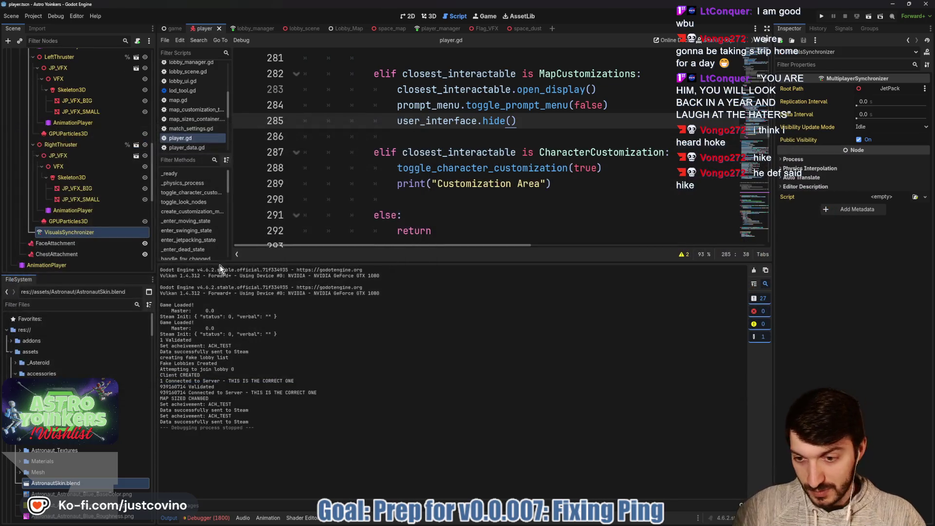
Step: Open the test run's error list and read the SpaceDust and other synchronizer node-not-found errors
{"action": "left_click", "coordinate": [215, 519]}
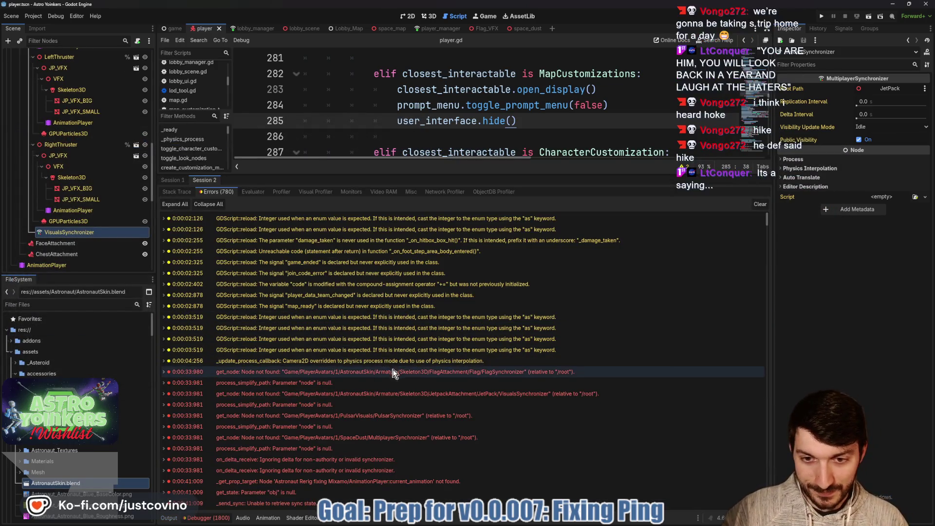
{"action": "mouse_move", "coordinate": [395, 377]}
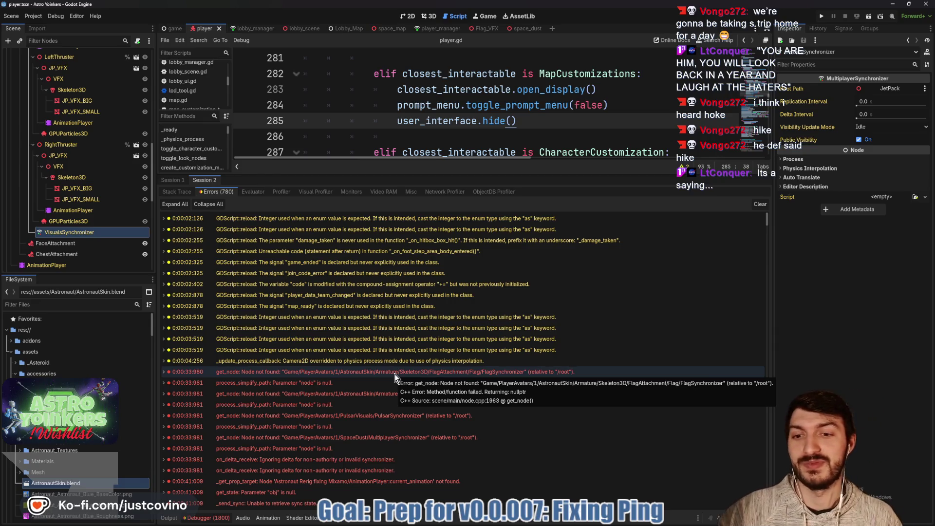
{"action": "scroll", "coordinate": [394, 377], "scroll_direction": "down", "scroll_amount": 3}
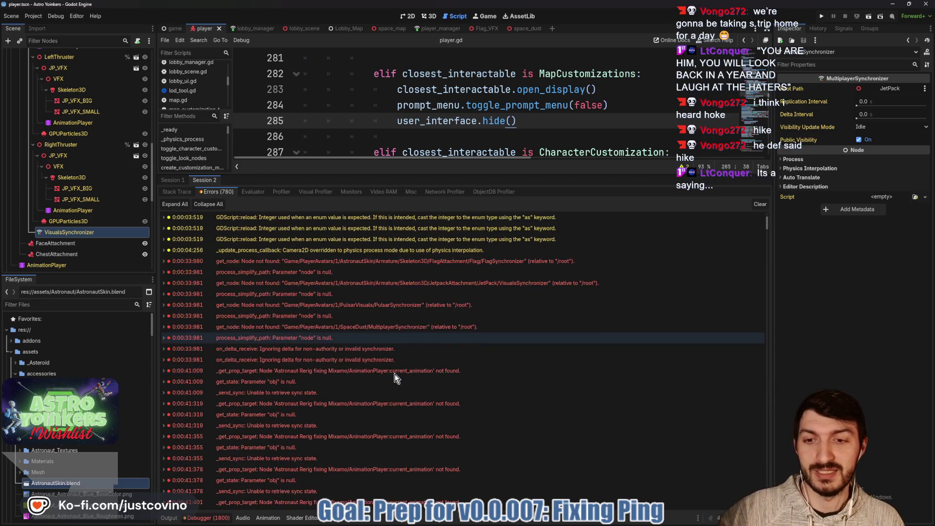
{"action": "left_click", "coordinate": [397, 331]}
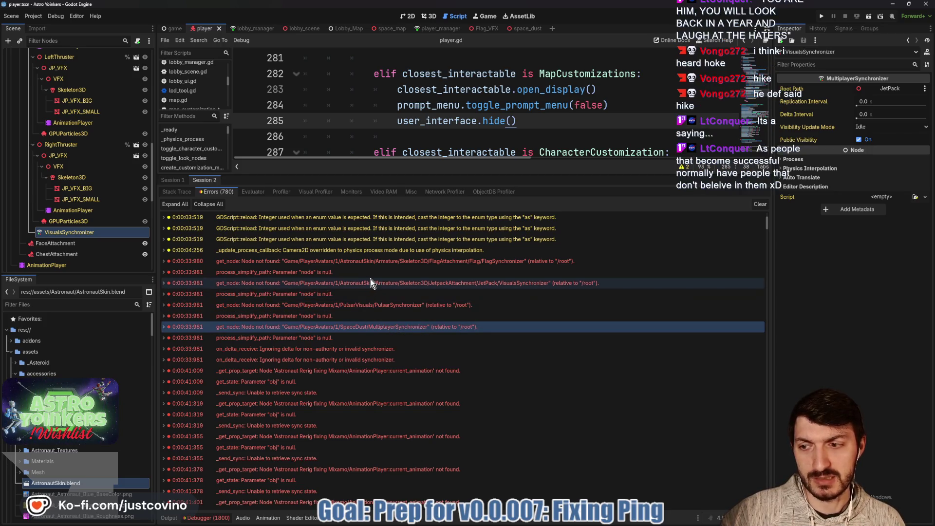
{"action": "mouse_move", "coordinate": [371, 279]}
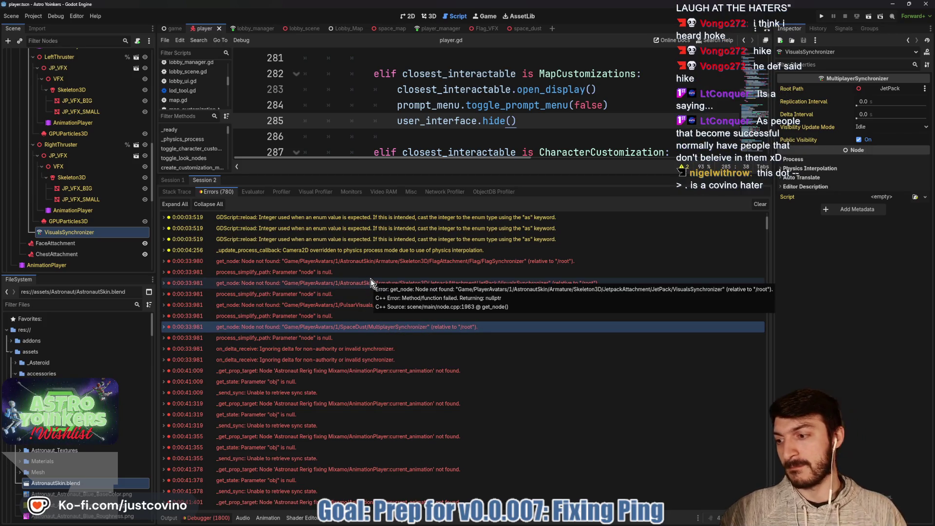
{"action": "mouse_move", "coordinate": [520, 315]}
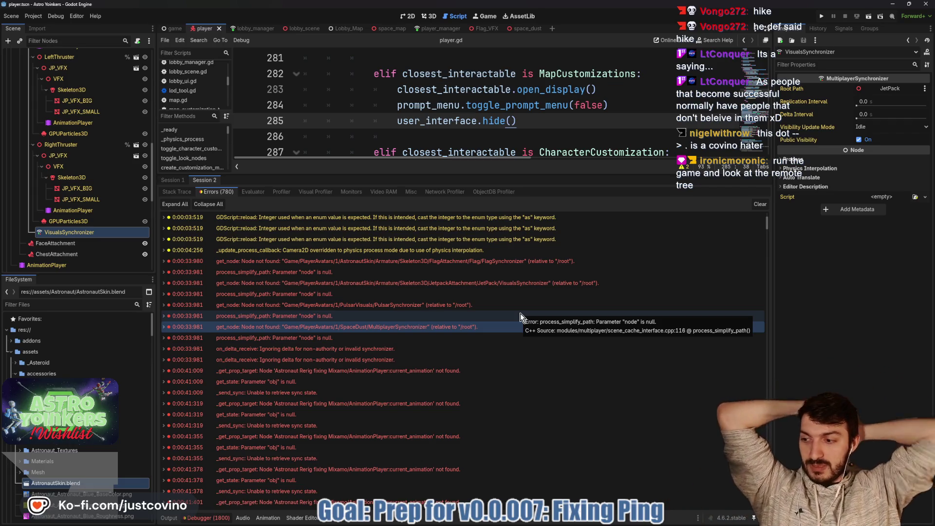
Step: Relaunch the game, place both windows side by side, and host a lobby in one
{"action": "left_click", "coordinate": [822, 17]}
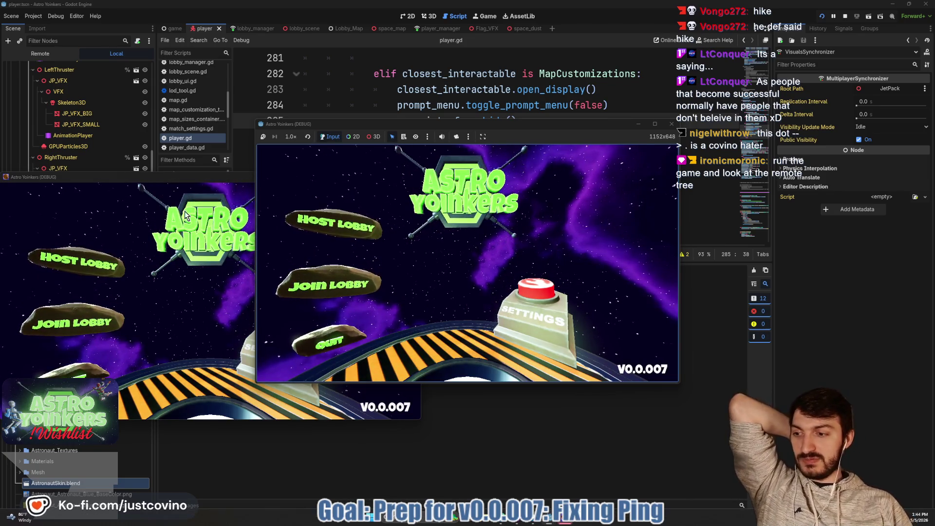
{"action": "left_click_drag", "start_coordinate": [210, 182], "coordinate": [662, 139]}
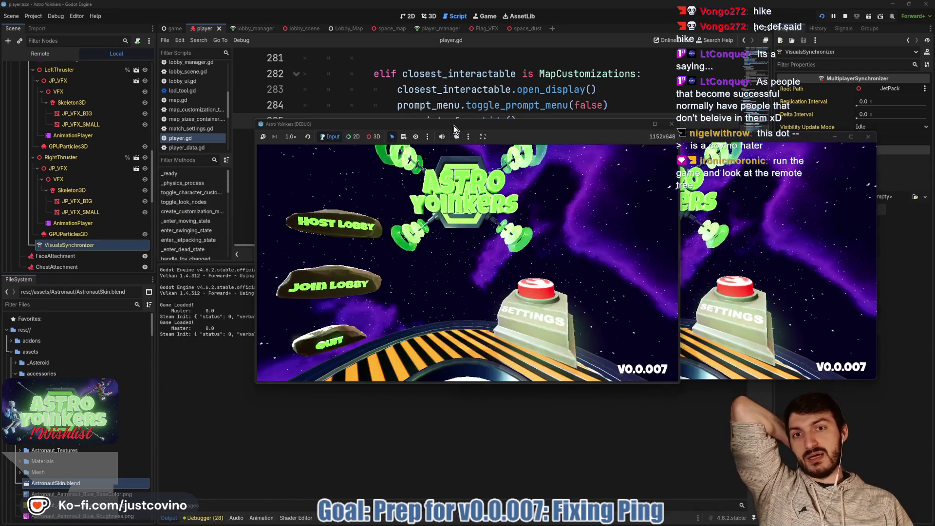
{"action": "left_click_drag", "start_coordinate": [454, 126], "coordinate": [267, 119]}
{"action": "left_click", "coordinate": [138, 217]}
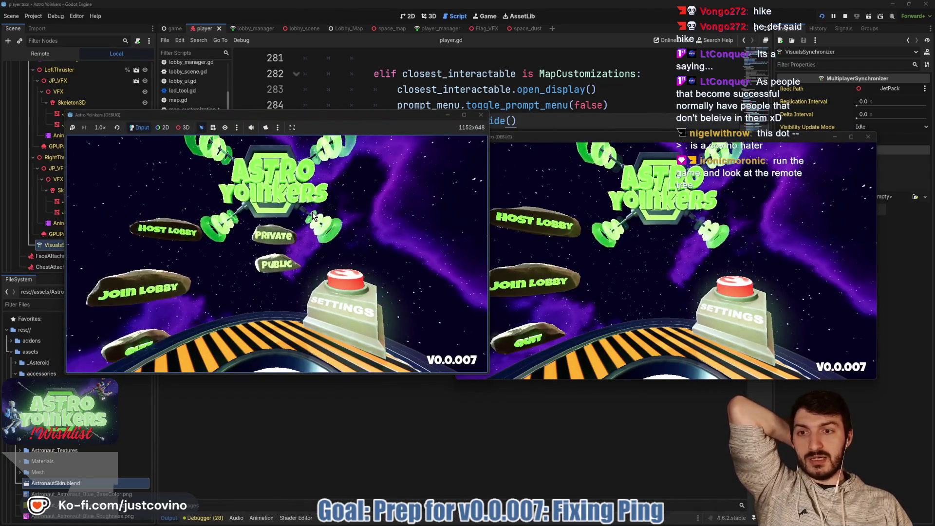
{"action": "left_click", "coordinate": [259, 210]}
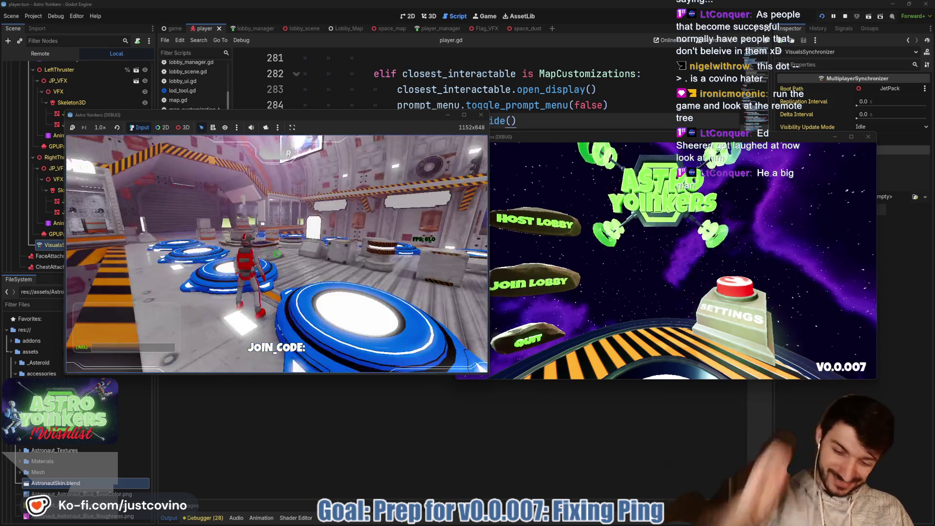
Step: Join Fake Lobby 39 from the second game, then show the Remote scene tree
{"action": "left_click", "coordinate": [531, 282]}
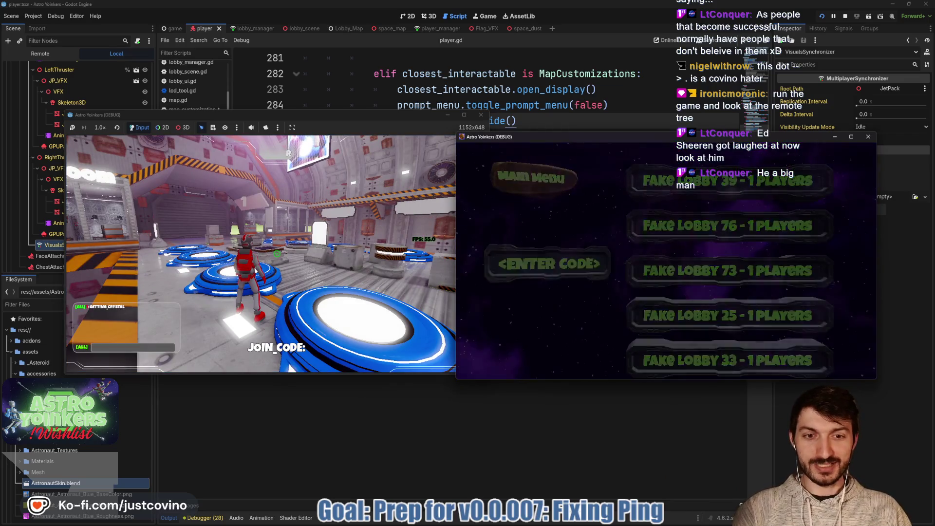
{"action": "key", "text": "super"}
{"action": "key", "text": "Escape"}
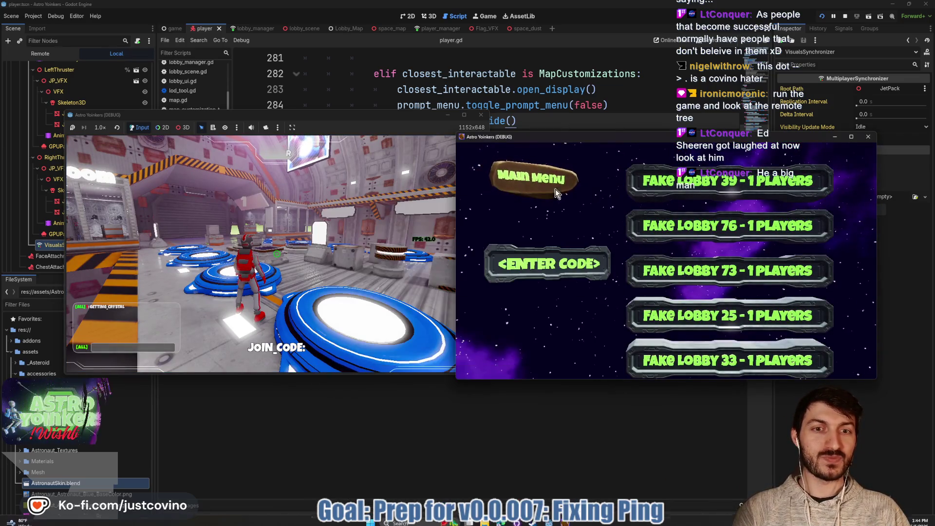
{"action": "left_click", "coordinate": [738, 187]}
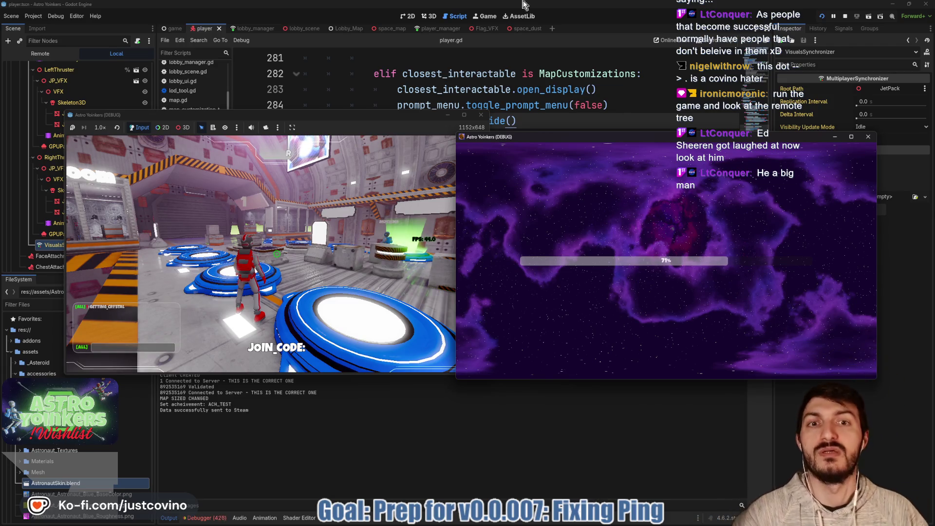
{"action": "left_click", "coordinate": [46, 57]}
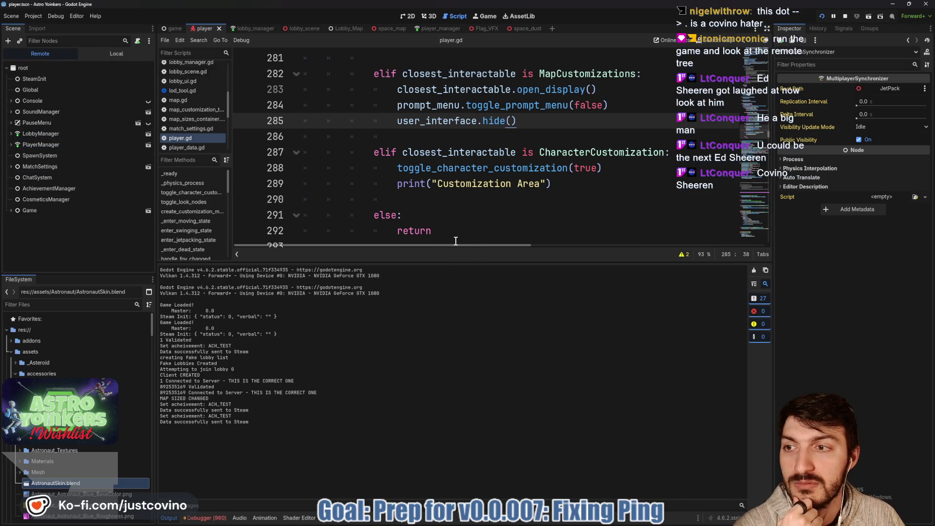
Step: Return to the editor and show the debugger's error list
{"action": "key", "text": "super"}
{"action": "key", "text": "Escape"}
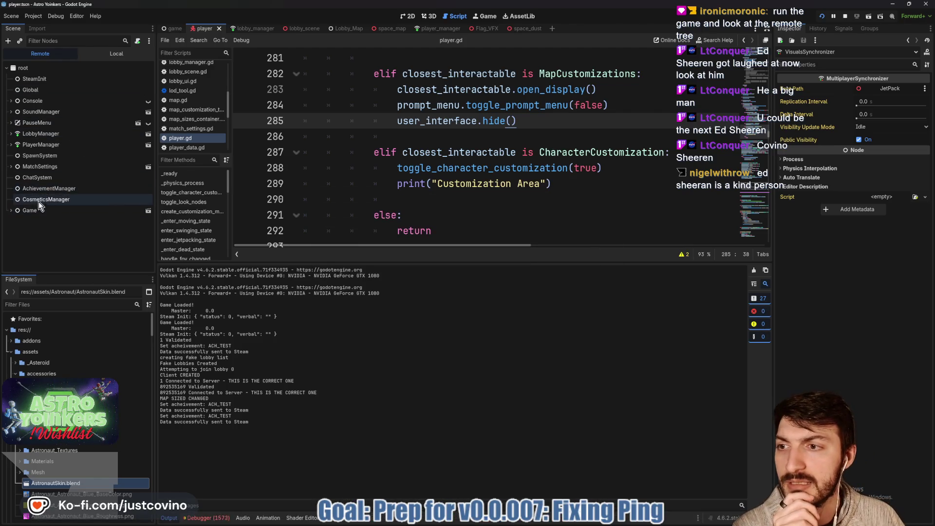
{"action": "left_click", "coordinate": [217, 518]}
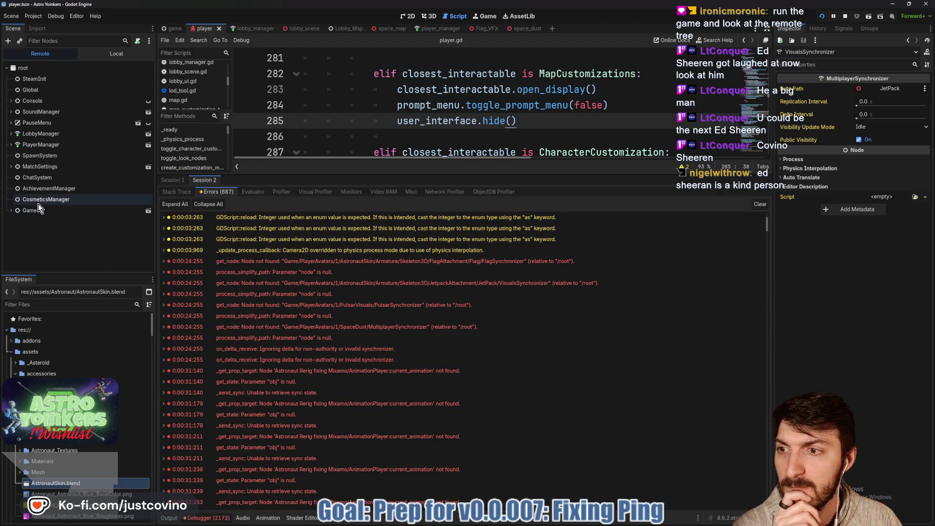
Step: Expand PlayerAvatars and its player node in the remote tree, then stop the game session
{"action": "scroll", "coordinate": [35, 214], "scroll_direction": "down", "scroll_amount": 3}
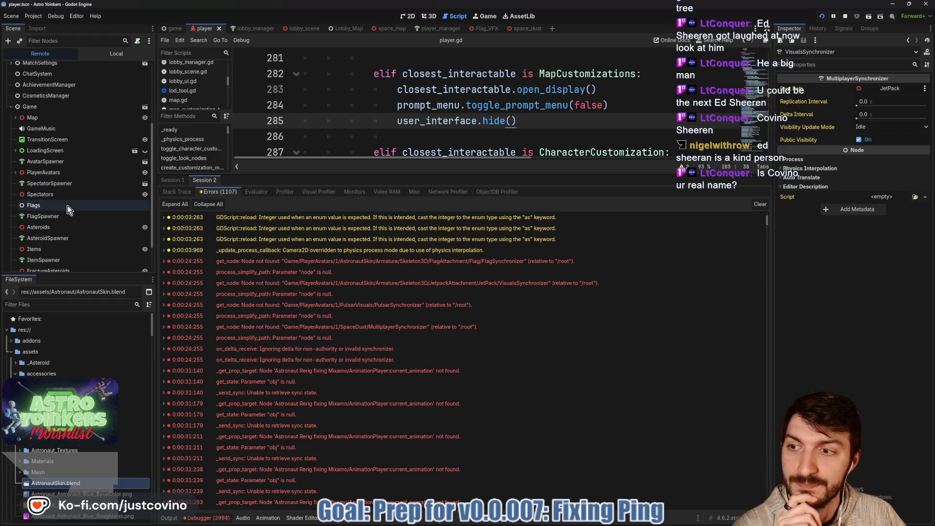
{"action": "scroll", "coordinate": [44, 165], "scroll_direction": "down", "scroll_amount": 1}
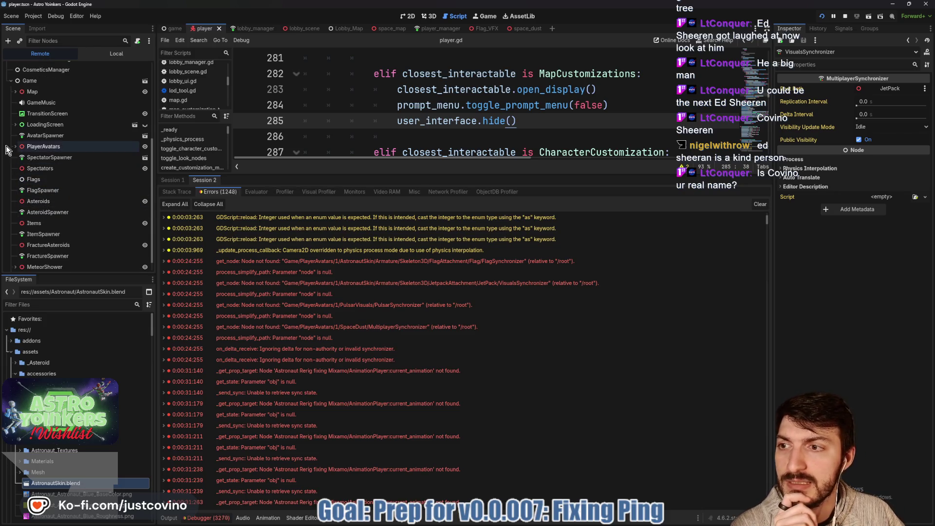
{"action": "left_click", "coordinate": [16, 146]}
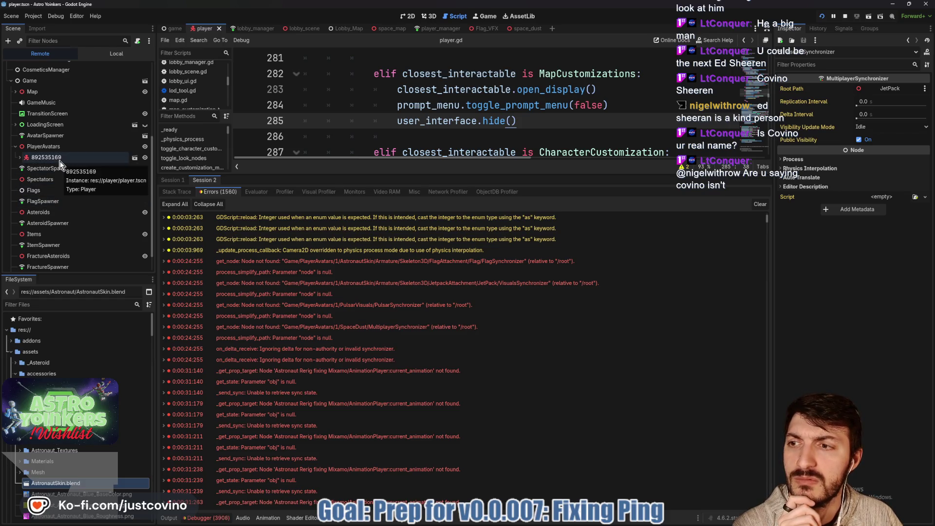
{"action": "left_click", "coordinate": [20, 158]}
{"action": "left_click", "coordinate": [20, 158]}
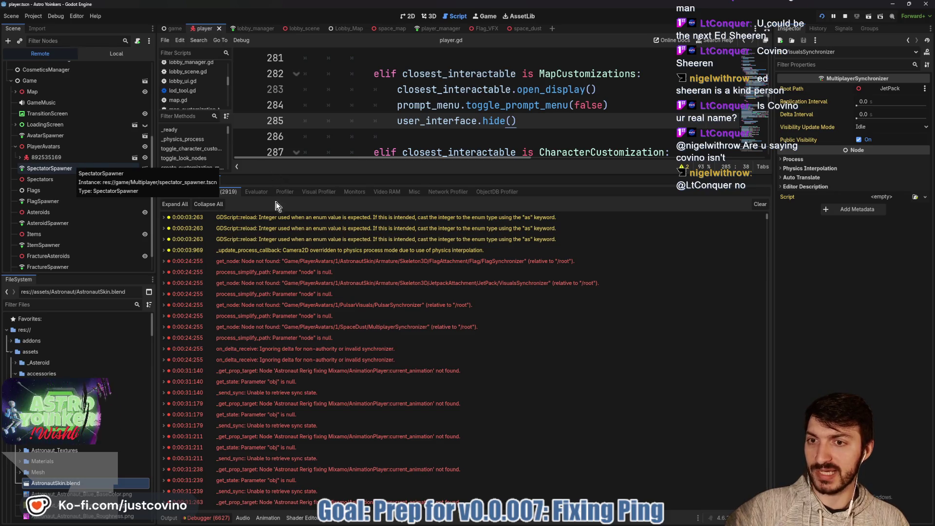
{"action": "left_click", "coordinate": [845, 16]}
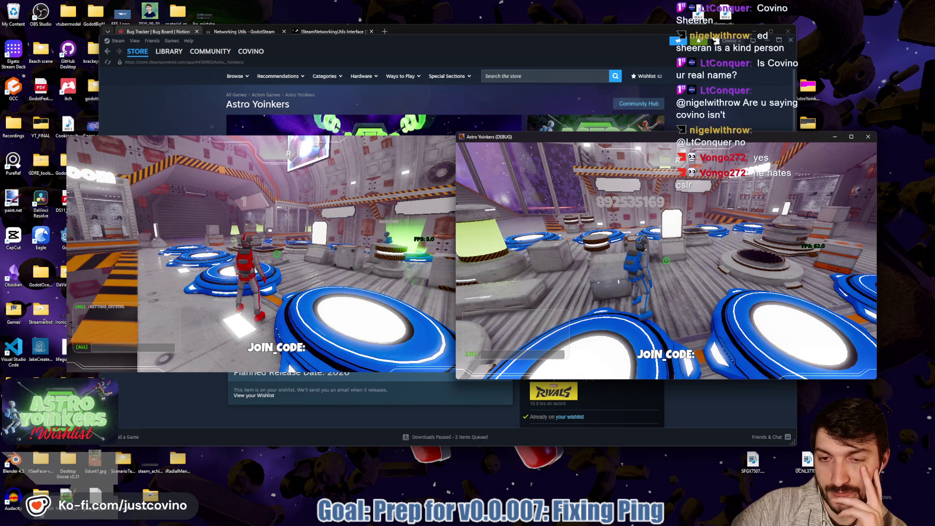
Step: Bring the second Astro Yoinkers game window forward and close it
{"action": "key", "text": "super"}
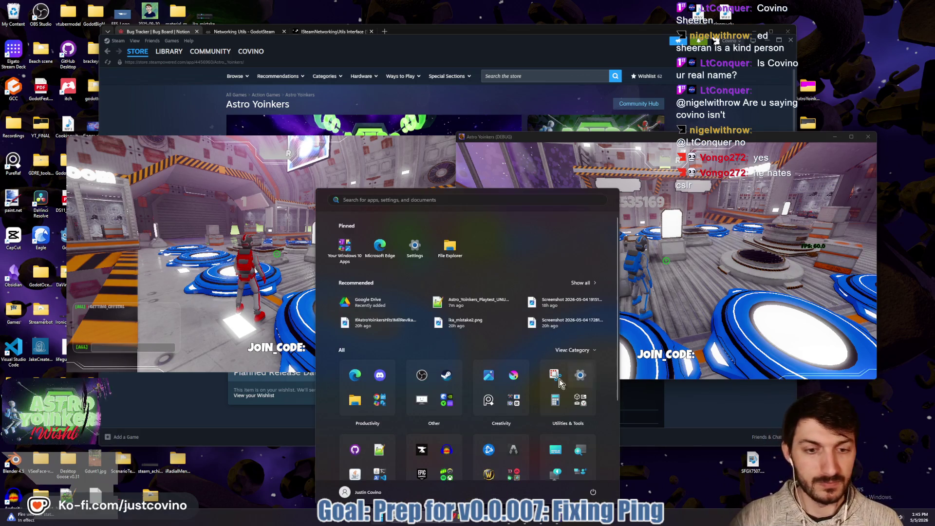
{"action": "left_click", "coordinate": [875, 155]}
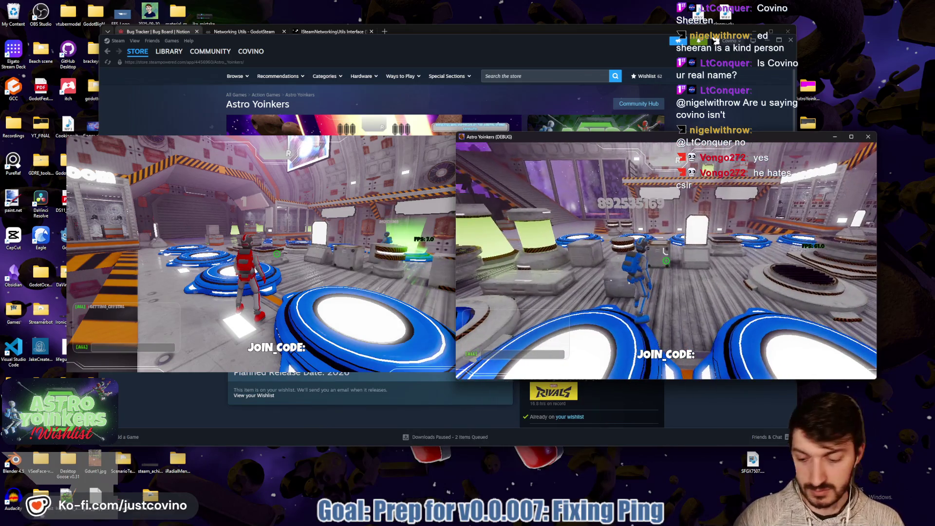
{"action": "key", "text": "Tab"}
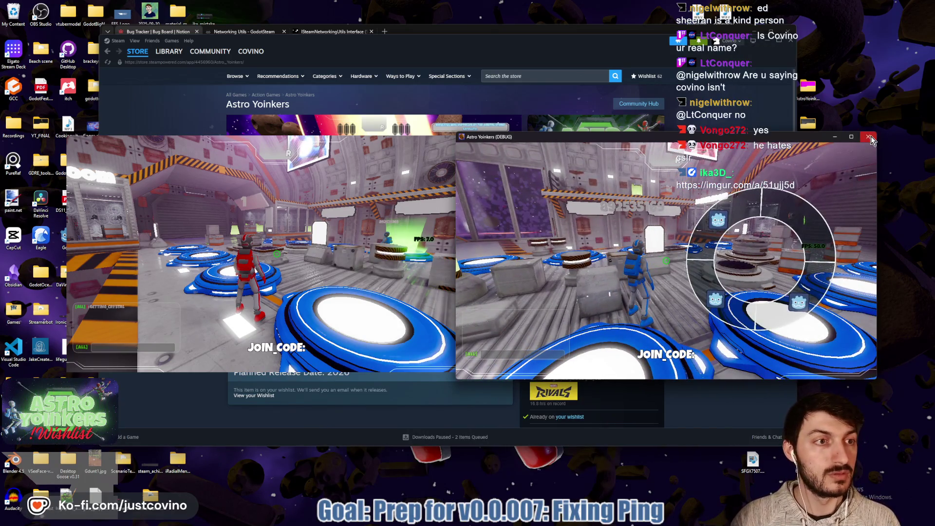
{"action": "left_click", "coordinate": [869, 137]}
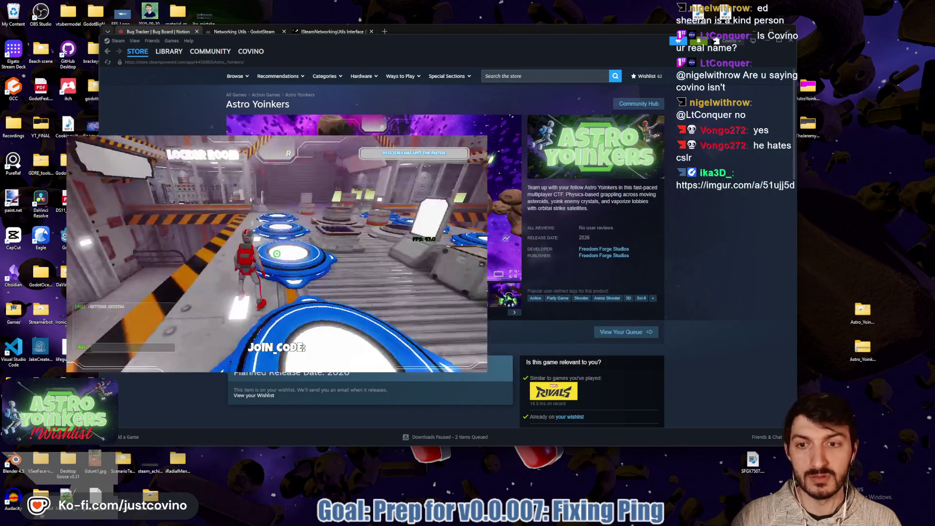
Step: Try twice to close the frozen game window from the taskbar, then launch Task Manager
{"action": "mouse_move", "coordinate": [575, 497]}
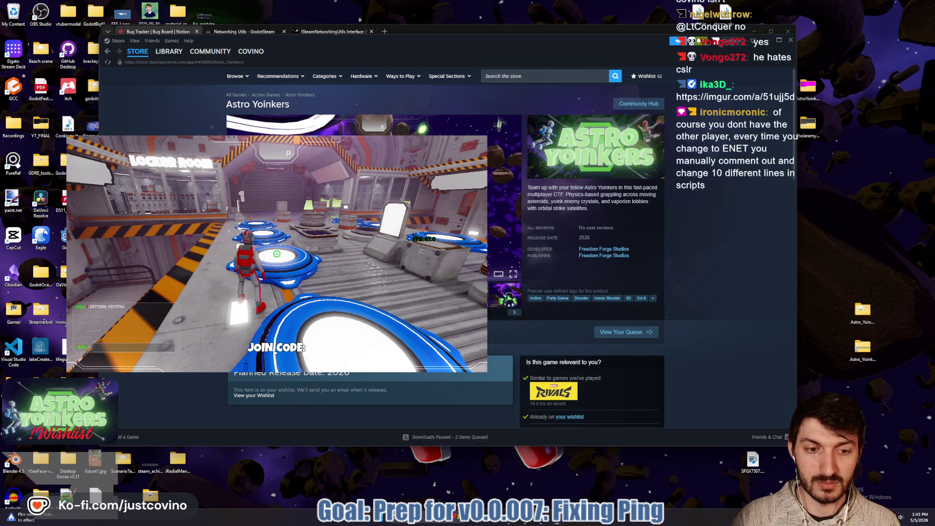
{"action": "key", "text": "super"}
{"action": "key", "text": "super"}
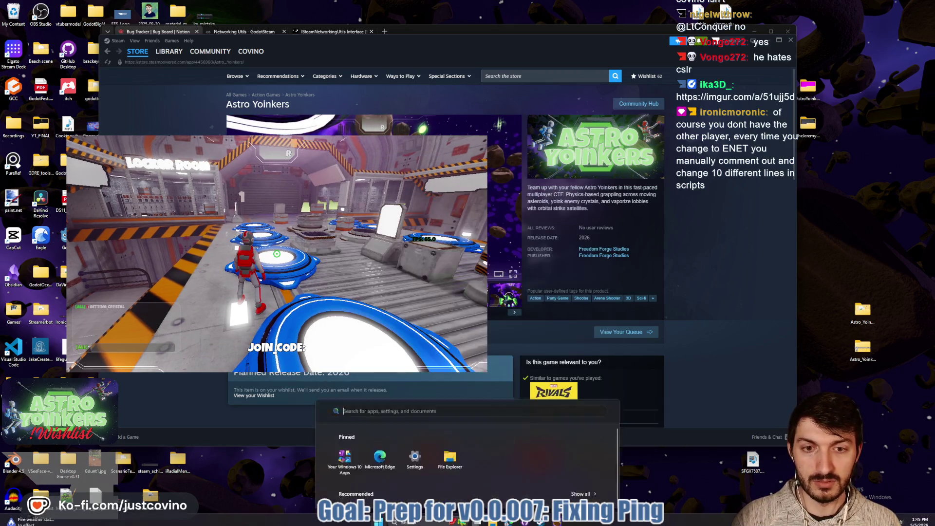
{"action": "left_click", "coordinate": [468, 311]}
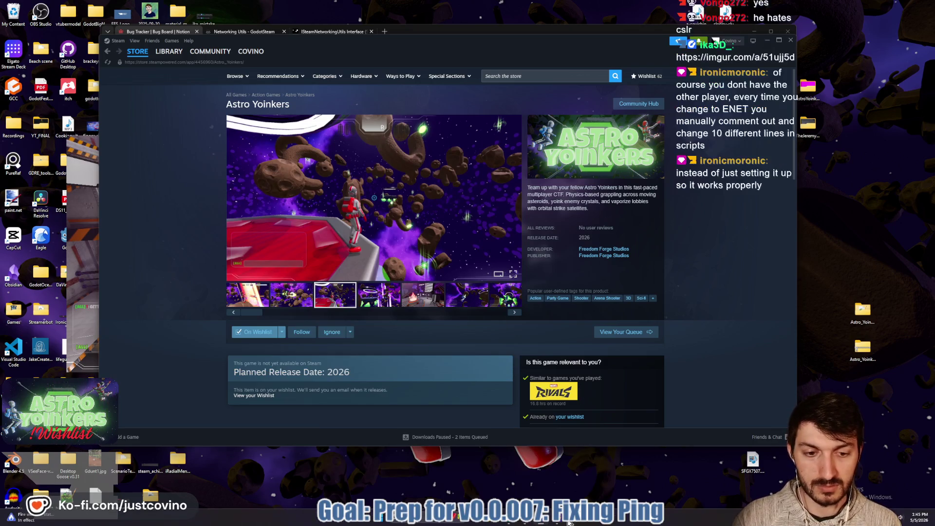
{"action": "mouse_move", "coordinate": [557, 519]}
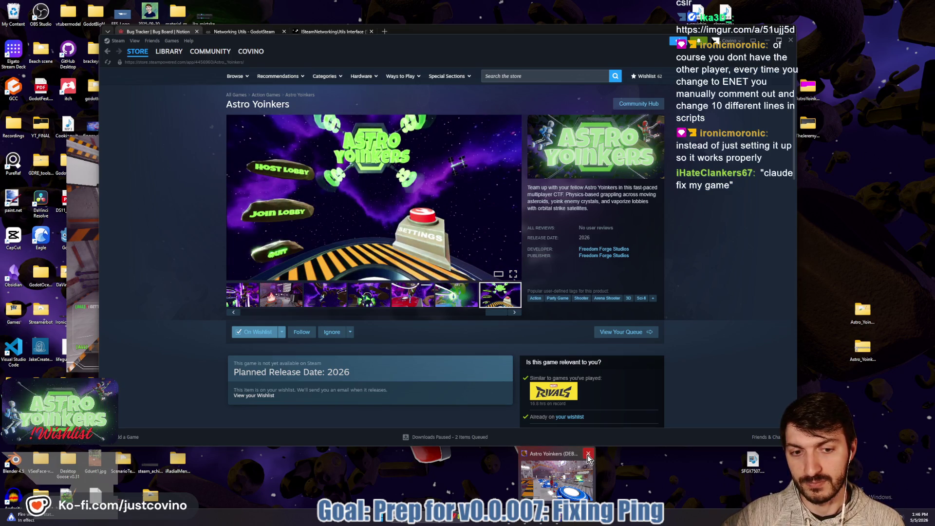
{"action": "left_click", "coordinate": [589, 455]}
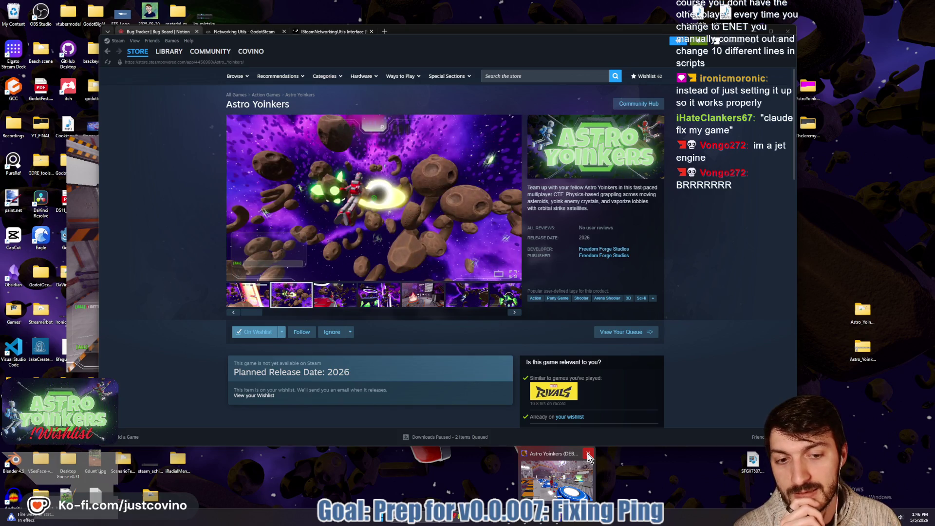
{"action": "left_click", "coordinate": [590, 457]}
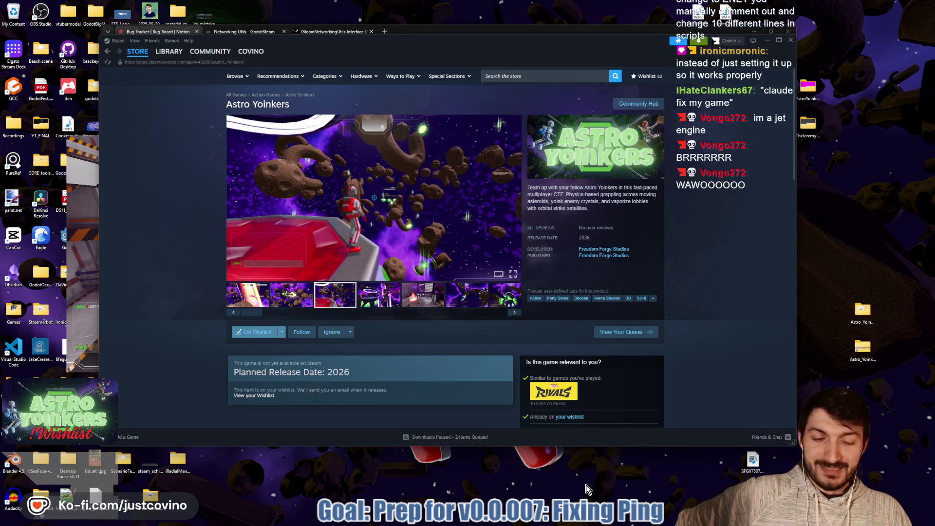
{"action": "mouse_move", "coordinate": [579, 522]}
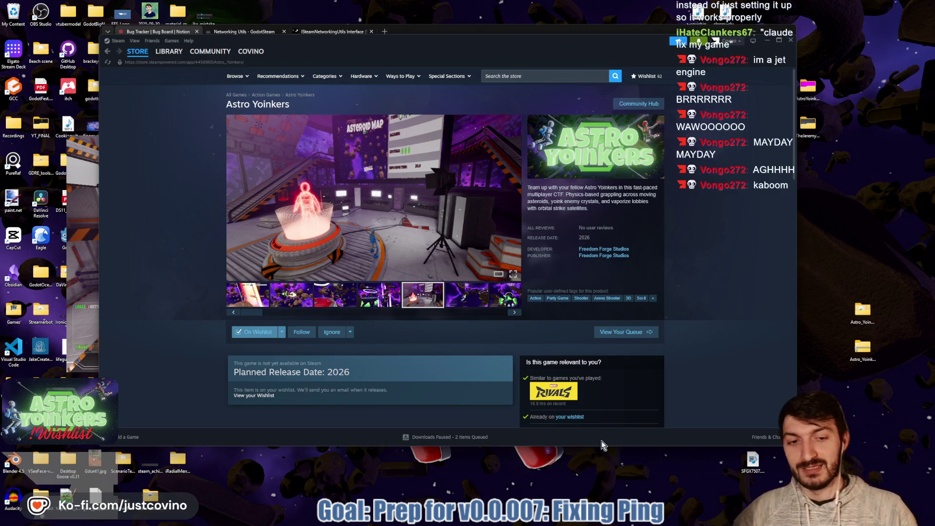
{"action": "left_click", "coordinate": [568, 521]}
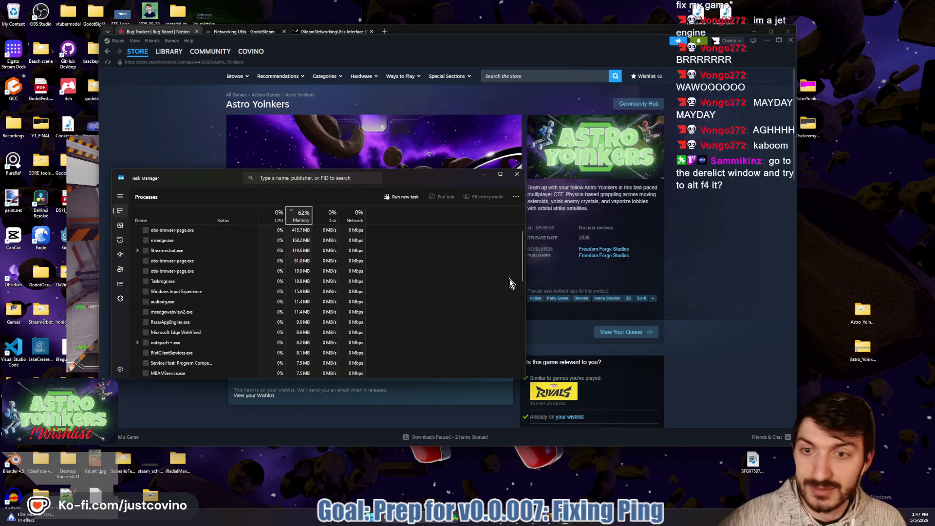
Step: End the frozen Godot process and its debug game in Task Manager
{"action": "left_click_drag", "start_coordinate": [203, 181], "coordinate": [284, 125]}
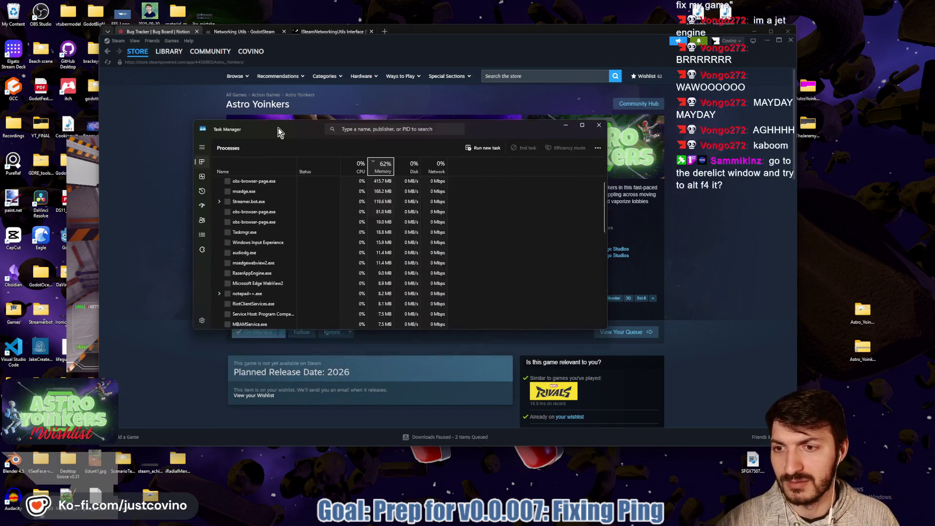
{"action": "scroll", "coordinate": [298, 221], "scroll_direction": "up", "scroll_amount": 5}
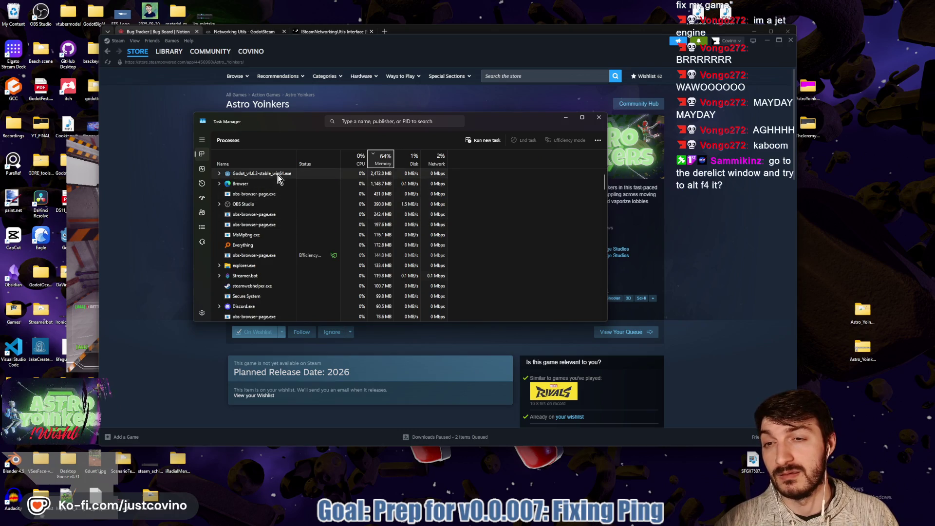
{"action": "left_click", "coordinate": [278, 174]}
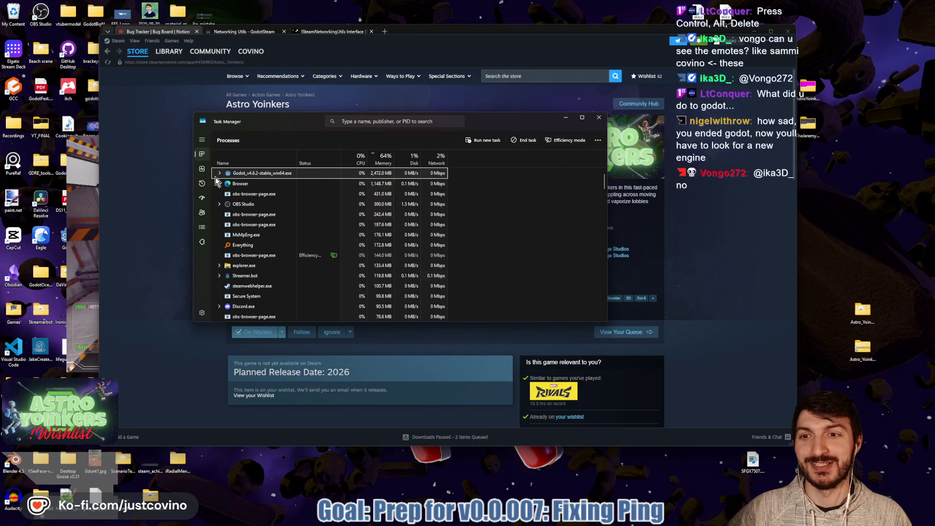
{"action": "mouse_move", "coordinate": [312, 122]}
{"action": "left_mouse_down"}
{"action": "mouse_move", "coordinate": [296, 125]}
{"action": "mouse_move", "coordinate": [309, 131]}
{"action": "mouse_move", "coordinate": [306, 120]}
{"action": "left_mouse_up"}
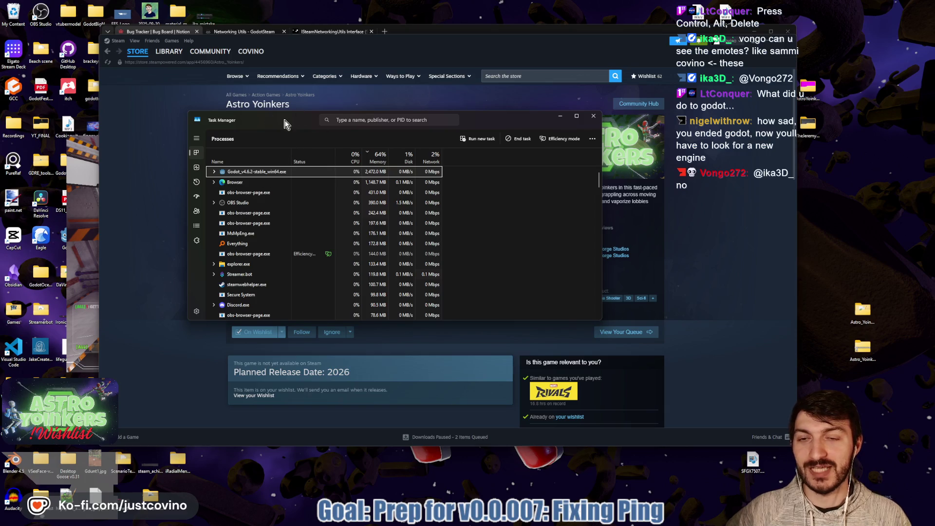
{"action": "left_click", "coordinate": [487, 142]}
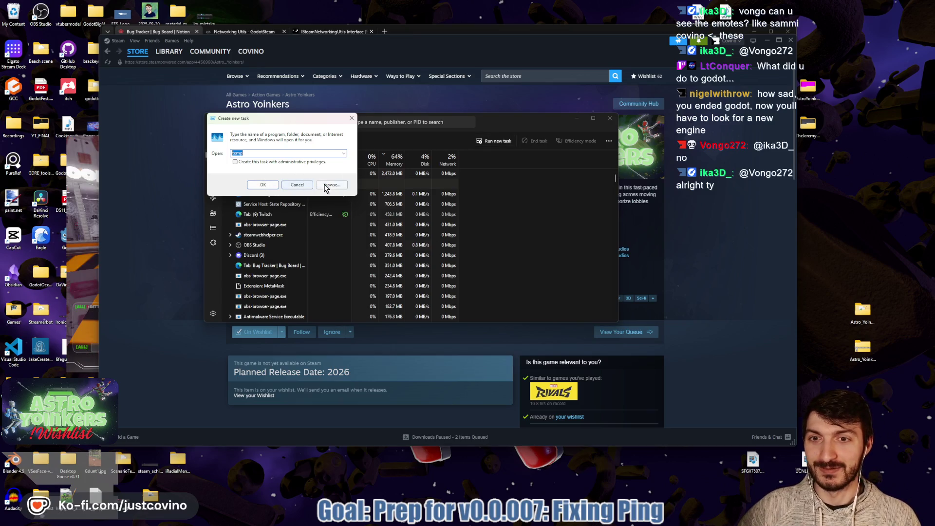
{"action": "left_click", "coordinate": [295, 184]}
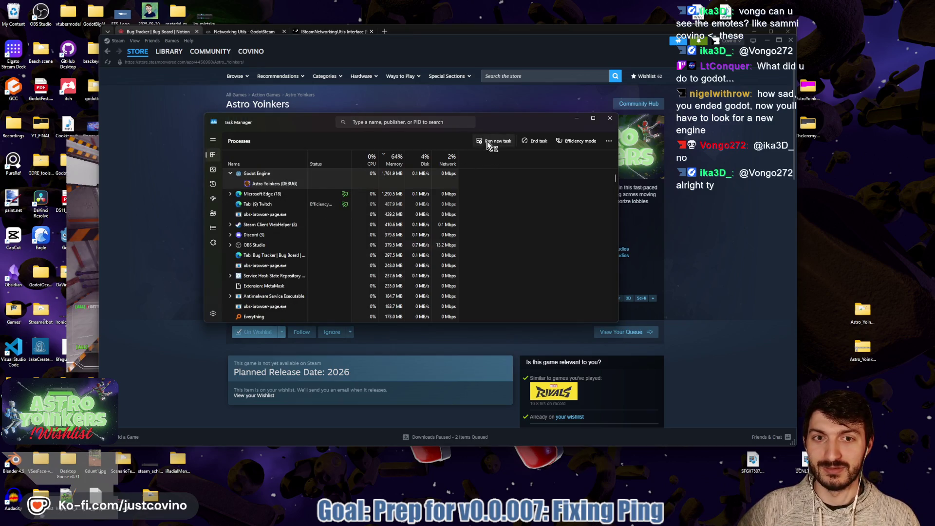
{"action": "key", "text": "Delete"}
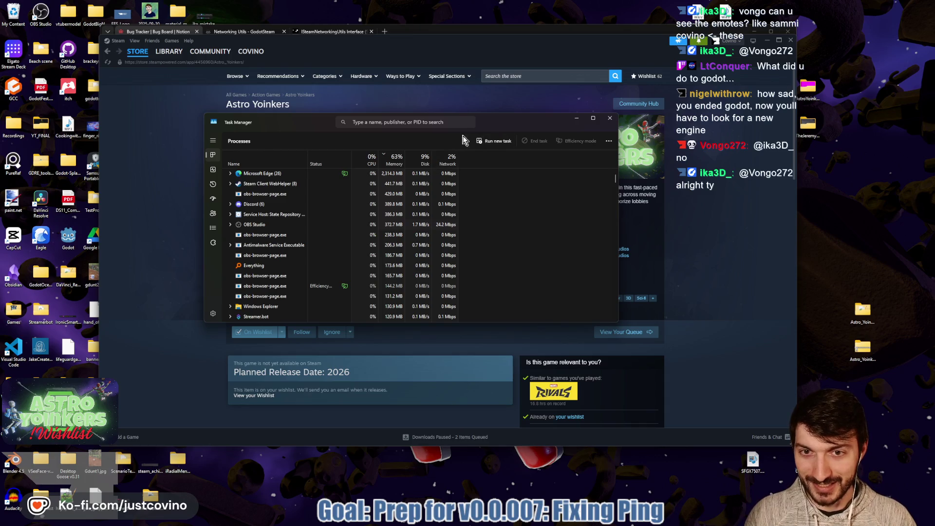
Step: Close Task Manager, leaving the Steam store page in view
{"action": "key", "text": "super"}
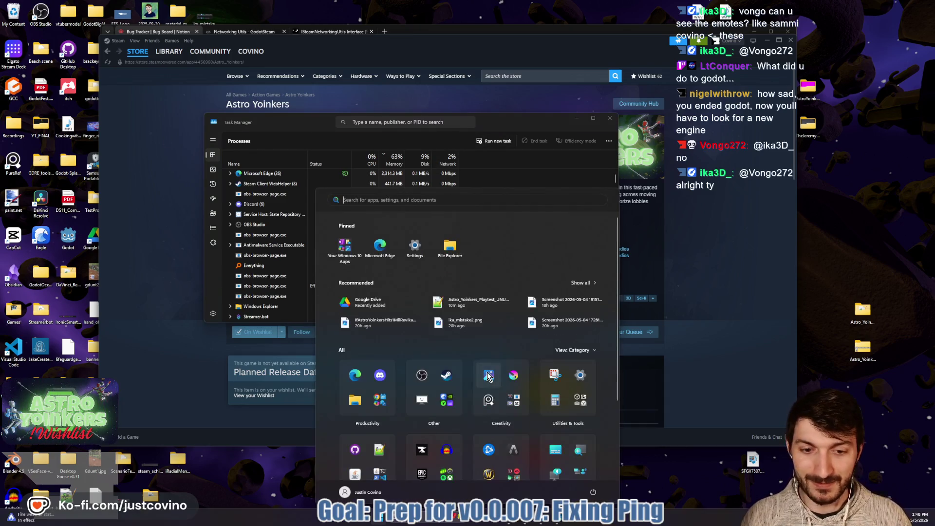
{"action": "key", "text": "super"}
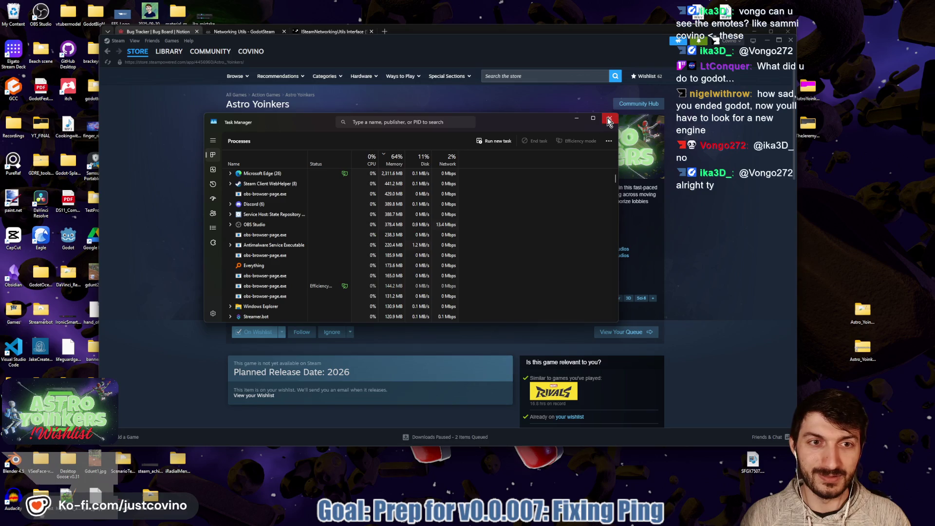
{"action": "left_click", "coordinate": [609, 122]}
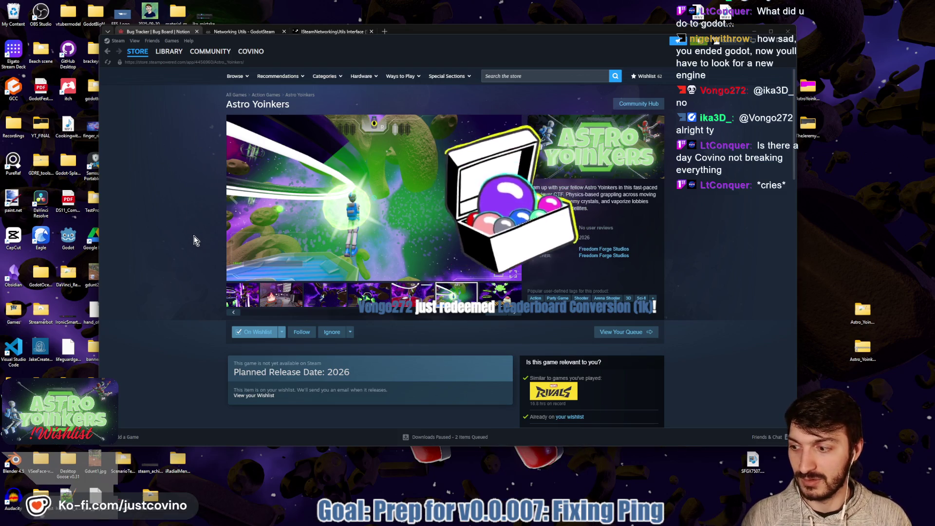
Step: Switch to the Steam store window and minimize it to reveal the Notion bug tracker
{"action": "key", "text": "alt+Tab"}
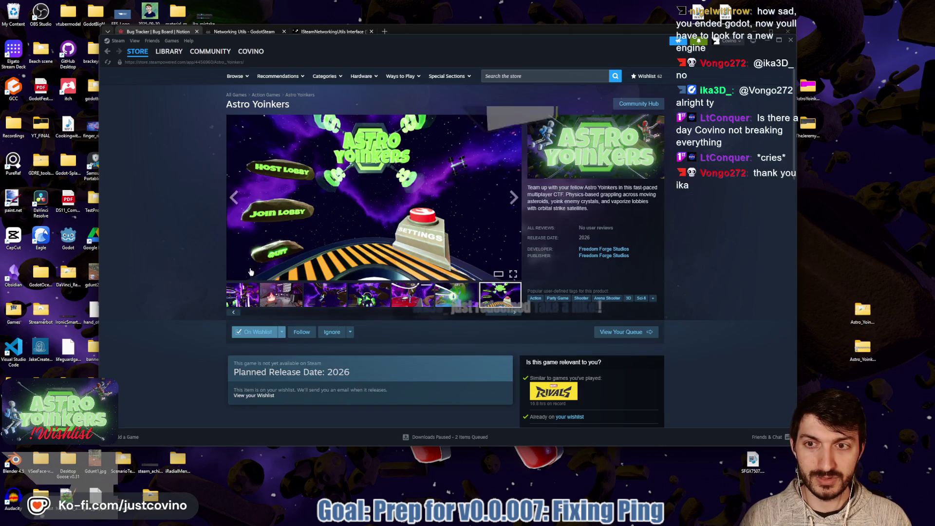
{"action": "left_click", "coordinate": [766, 40]}
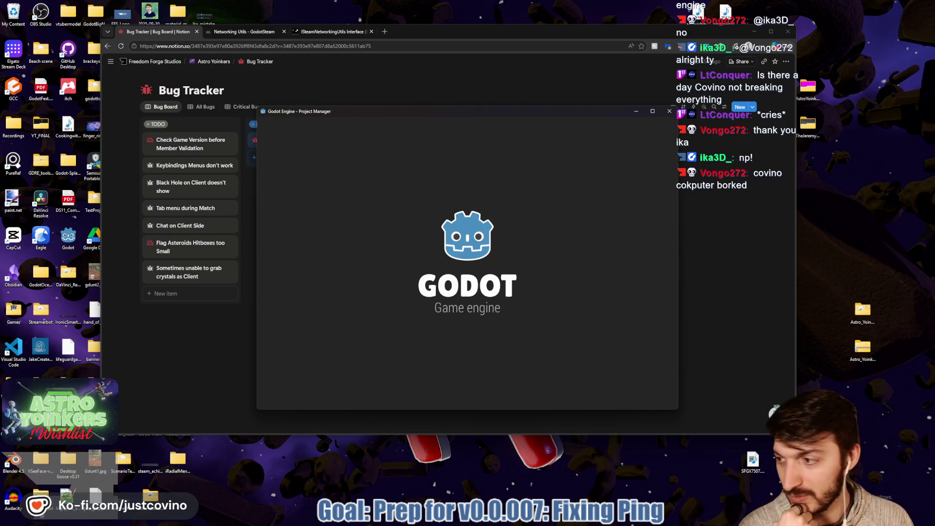
Step: Open Astro Yoinkers from the Project Manager, restoring player.gd at line 285
{"action": "double_click", "coordinate": [403, 161]}
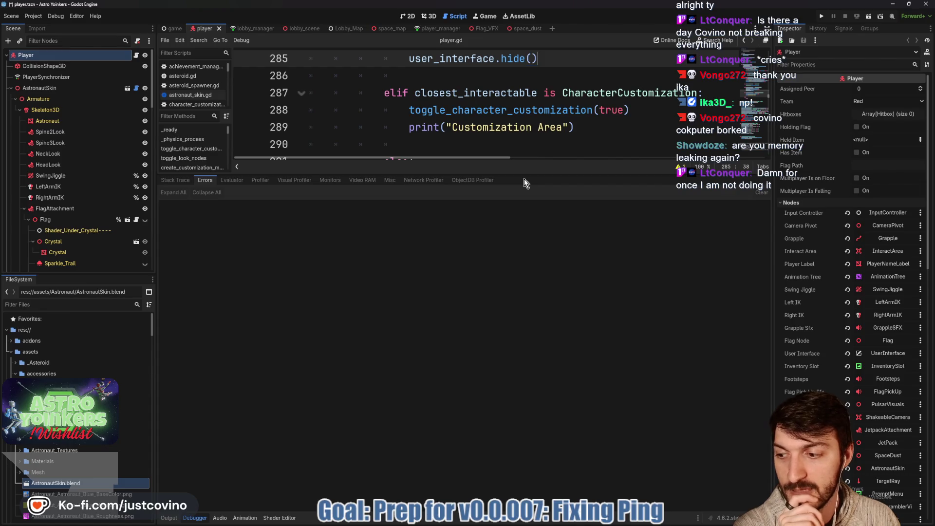
Step: Shrink the debugger and collapse the bottom panel so player.gd fills the editor height
{"action": "left_click_drag", "start_coordinate": [513, 173], "coordinate": [515, 419]}
{"action": "left_click", "coordinate": [169, 518]}
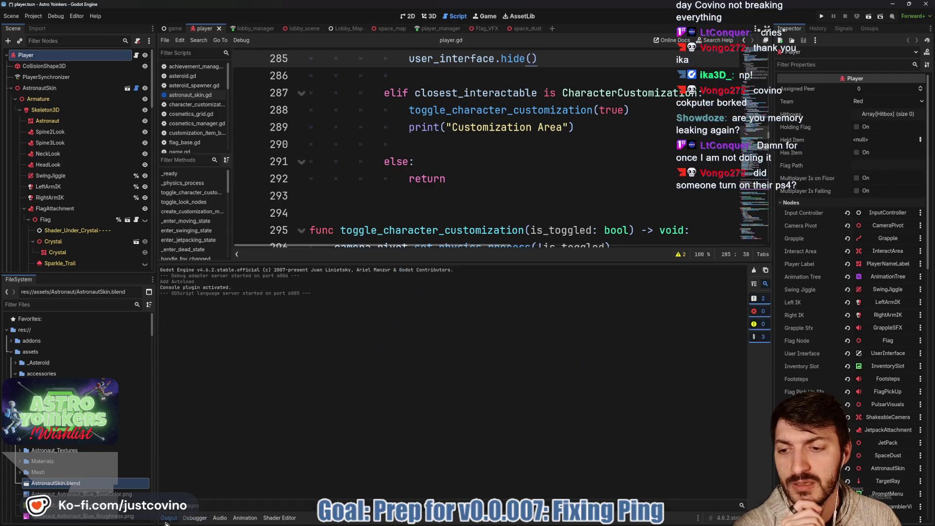
{"action": "left_click", "coordinate": [166, 519]}
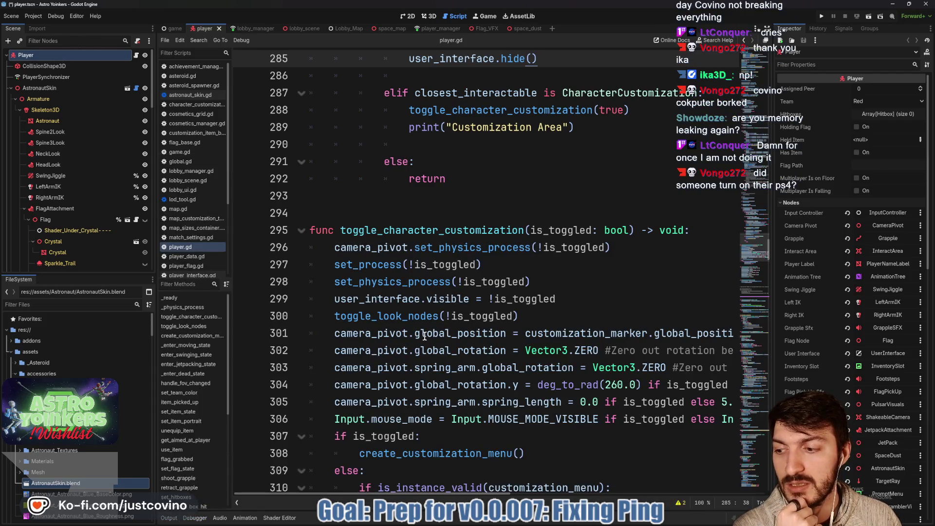
{"action": "scroll", "coordinate": [425, 336], "scroll_direction": "up", "scroll_amount": 10}
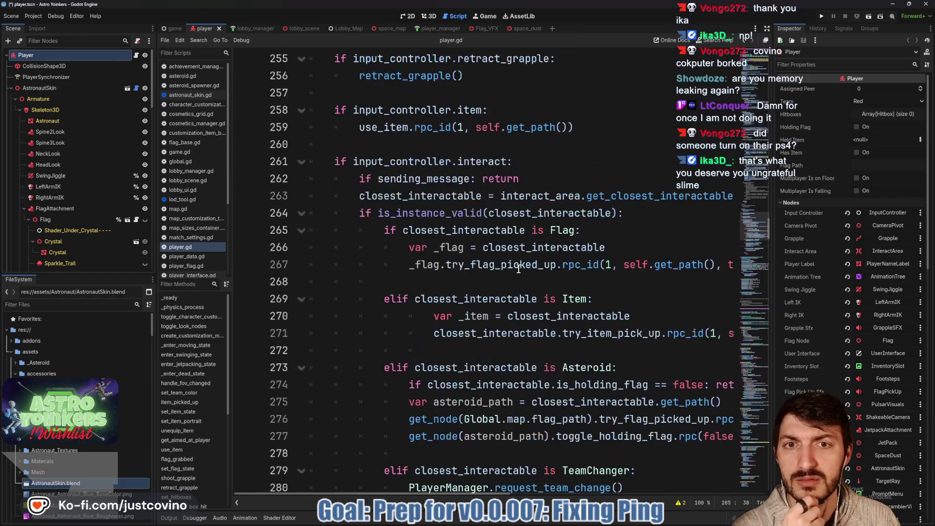
{"action": "scroll", "coordinate": [519, 269], "scroll_direction": "up", "scroll_amount": 20}
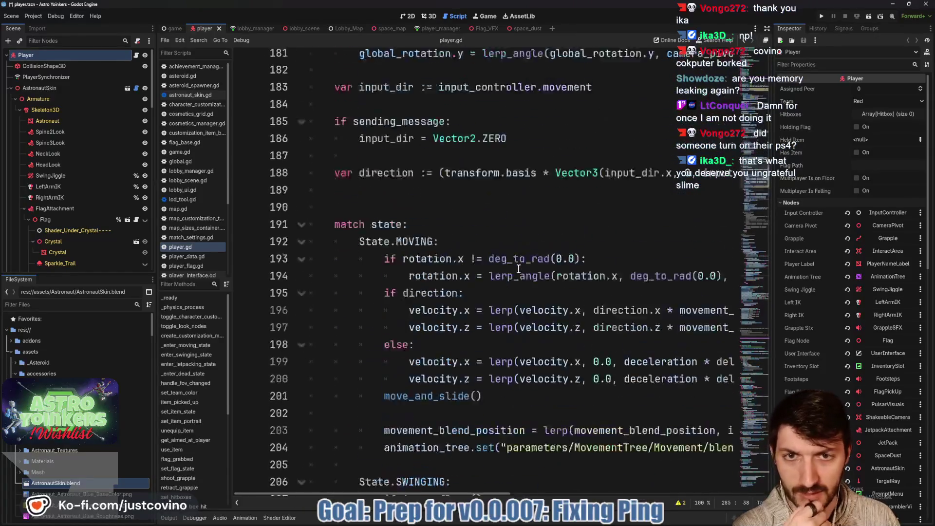
{"action": "scroll", "coordinate": [518, 268], "scroll_direction": "up", "scroll_amount": 5}
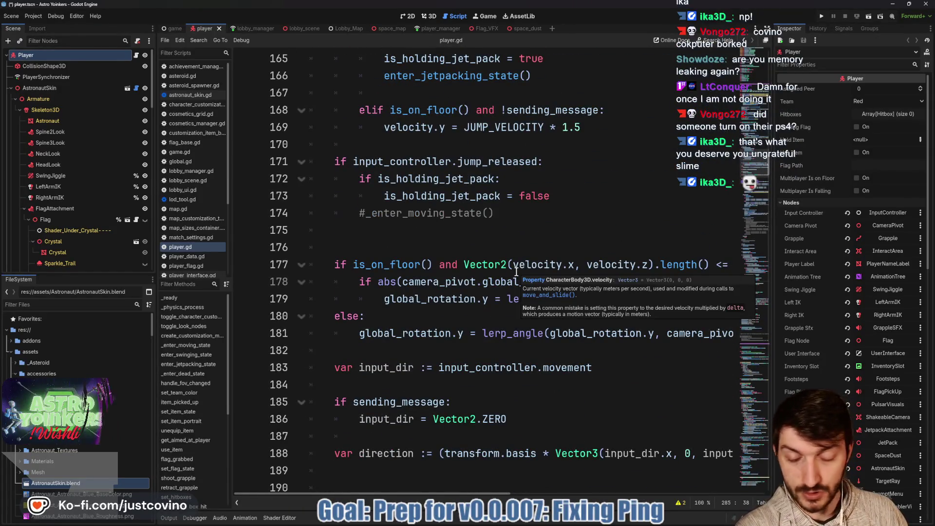
Step: Review player.gd upward, placing the cursor on lines 176, 170, 161 and 149
{"action": "mouse_move", "coordinate": [517, 271]}
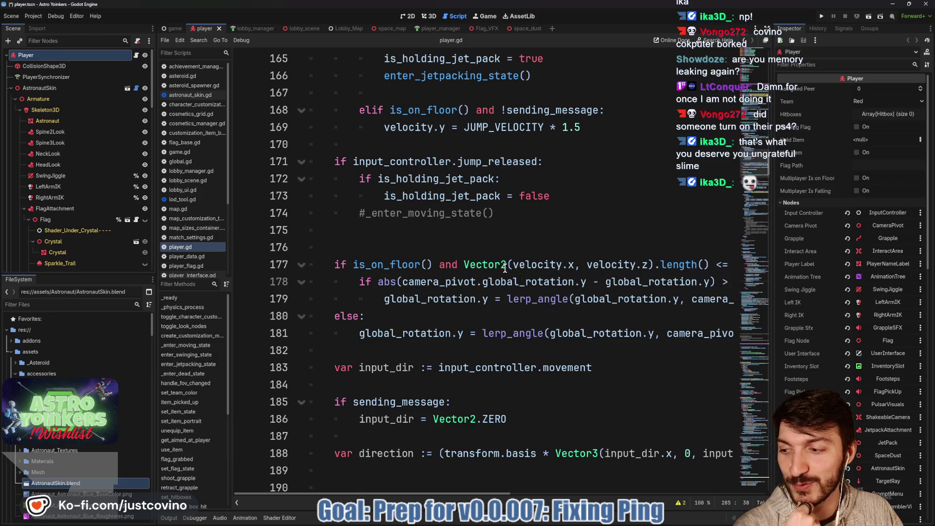
{"action": "left_click", "coordinate": [505, 242]}
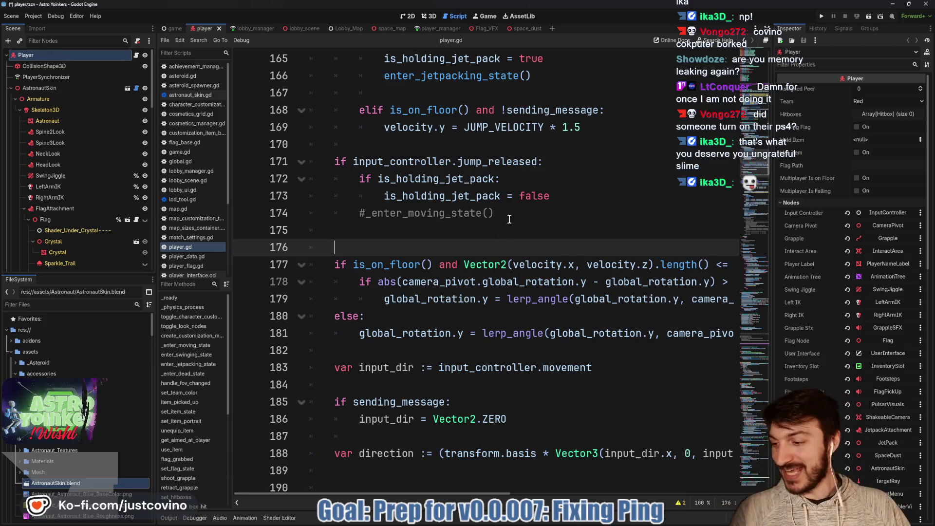
{"action": "left_click", "coordinate": [456, 143]}
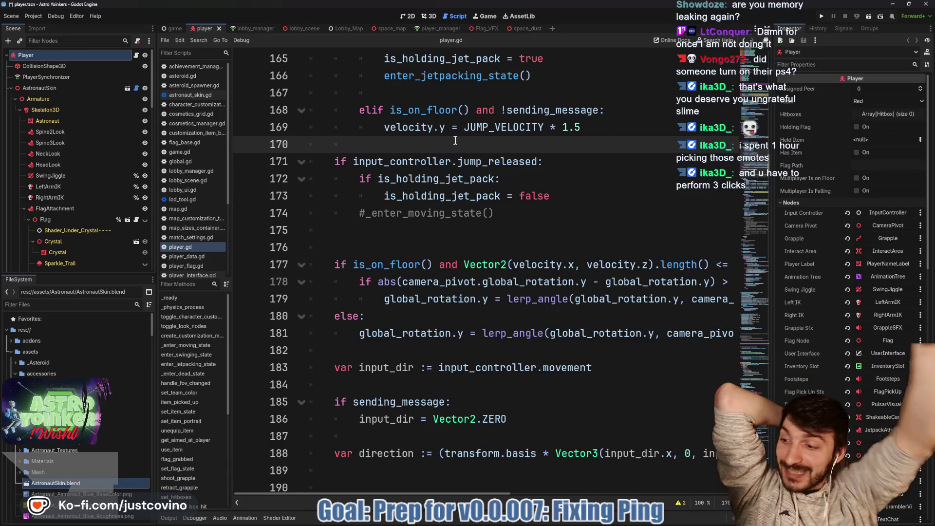
{"action": "scroll", "coordinate": [414, 139], "scroll_direction": "up", "scroll_amount": 3}
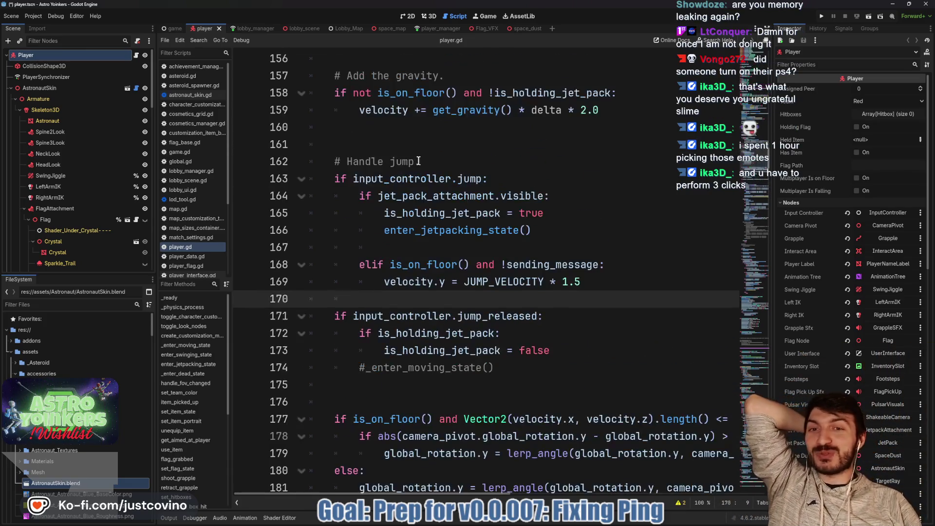
{"action": "left_click", "coordinate": [390, 142]}
{"action": "scroll", "coordinate": [385, 141], "scroll_direction": "up", "scroll_amount": 4}
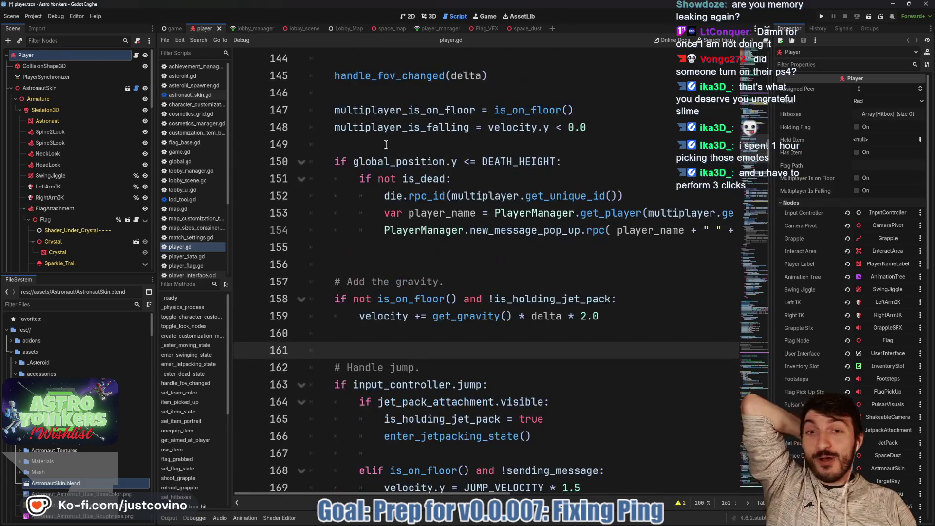
{"action": "left_click", "coordinate": [354, 146]}
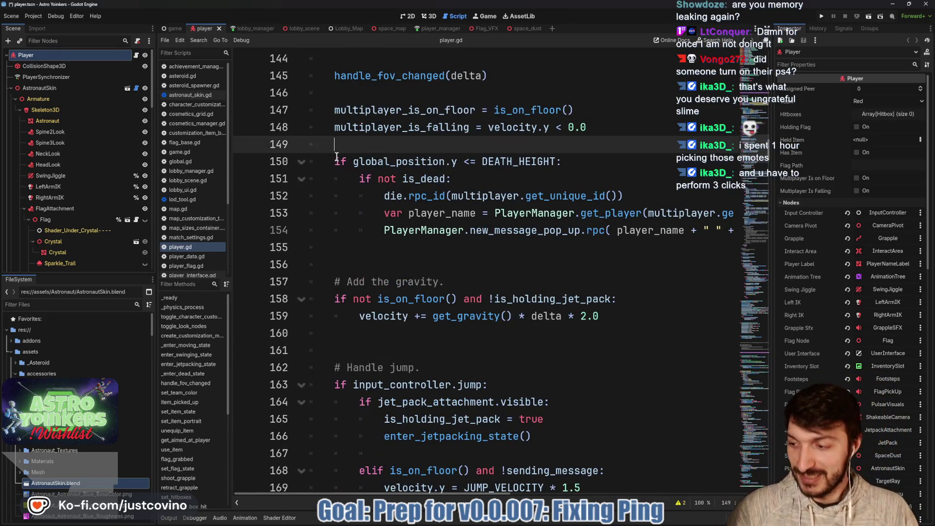
Step: Save the scene with Ctrl+S, check line 118, then switch to lobby_manager.gd
{"action": "key", "text": "ctrl+s"}
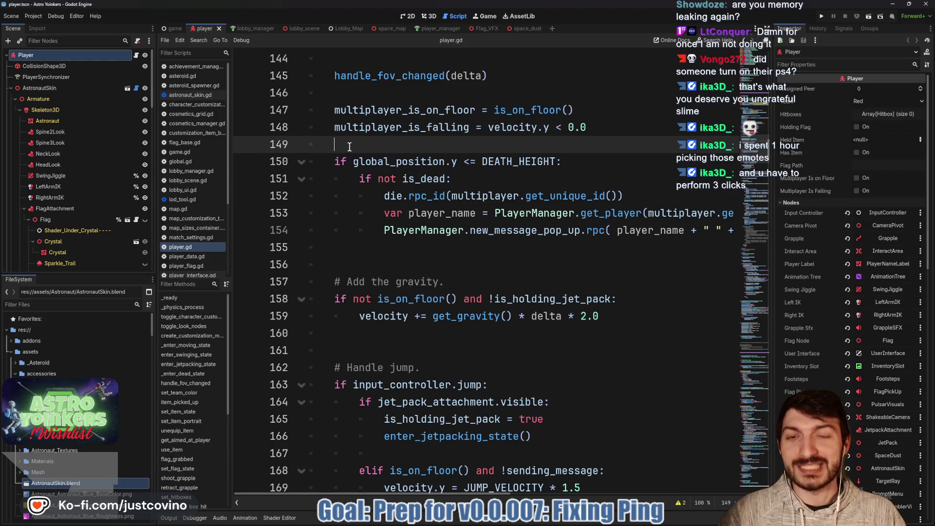
{"action": "scroll", "coordinate": [425, 151], "scroll_direction": "up", "scroll_amount": 4}
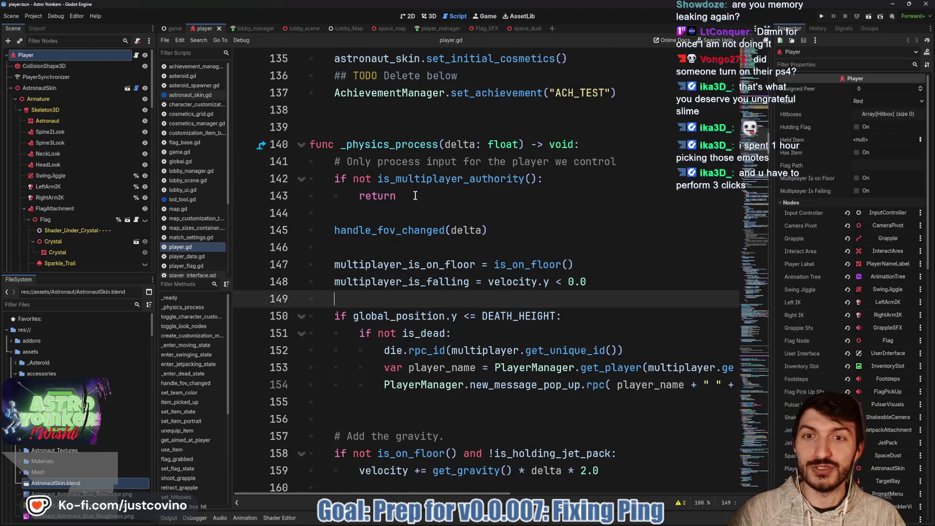
{"action": "scroll", "coordinate": [404, 223], "scroll_direction": "up", "scroll_amount": 2}
{"action": "scroll", "coordinate": [404, 224], "scroll_direction": "up", "scroll_amount": 4}
{"action": "left_click", "coordinate": [381, 120]}
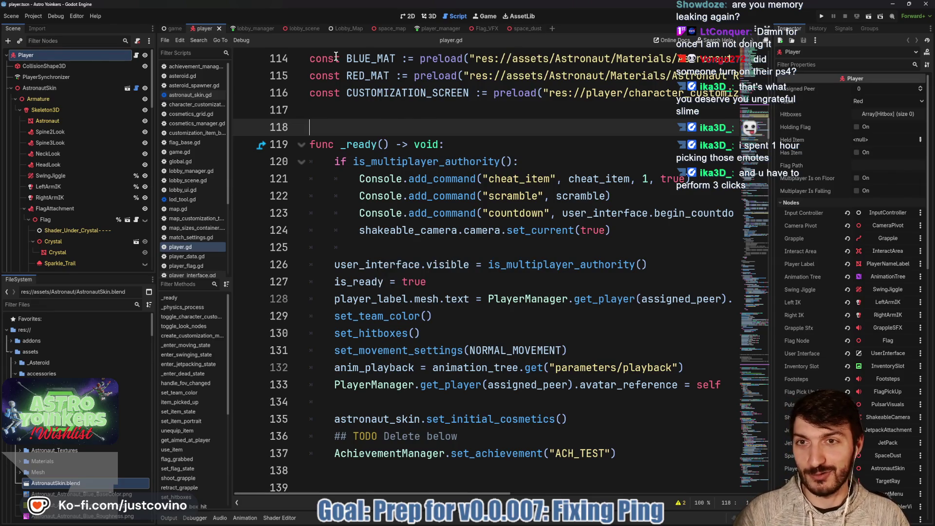
{"action": "left_click", "coordinate": [258, 29]}
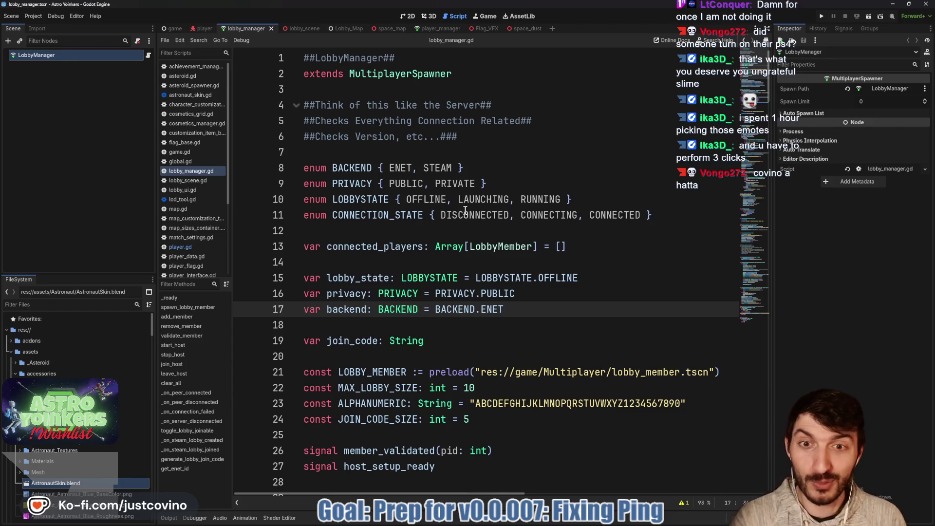
{"action": "double_click", "coordinate": [491, 308]}
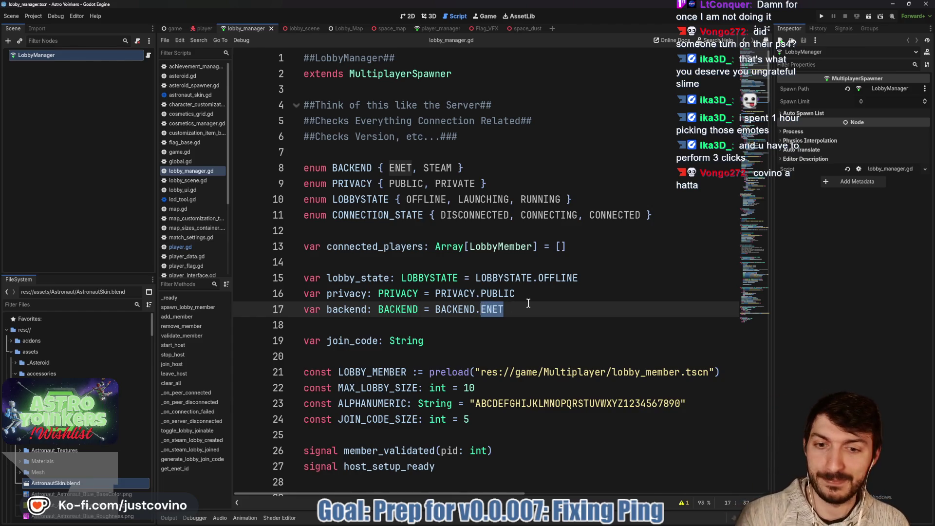
{"action": "scroll", "coordinate": [529, 299], "scroll_direction": "down", "scroll_amount": 2}
{"action": "scroll", "coordinate": [530, 210], "scroll_direction": "down", "scroll_amount": 4}
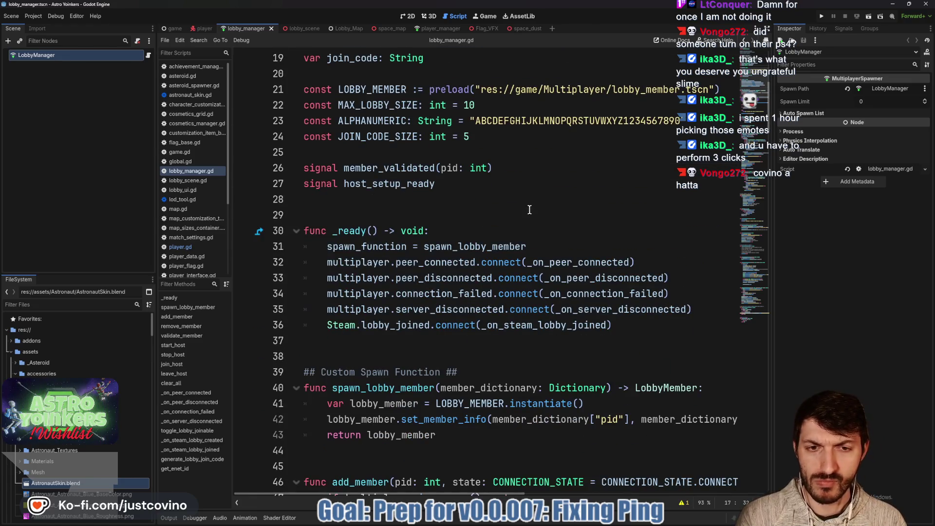
{"action": "scroll", "coordinate": [529, 210], "scroll_direction": "down", "scroll_amount": 3}
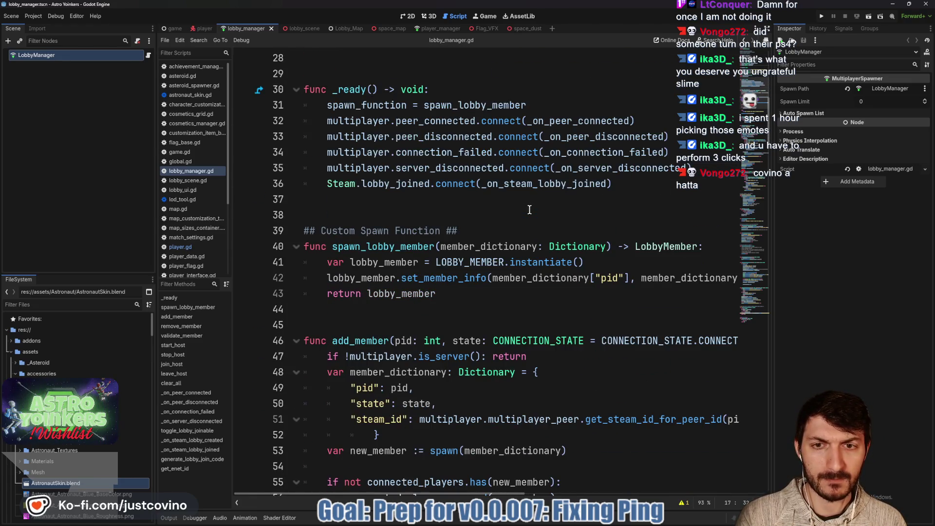
{"action": "scroll", "coordinate": [529, 210], "scroll_direction": "up", "scroll_amount": 2}
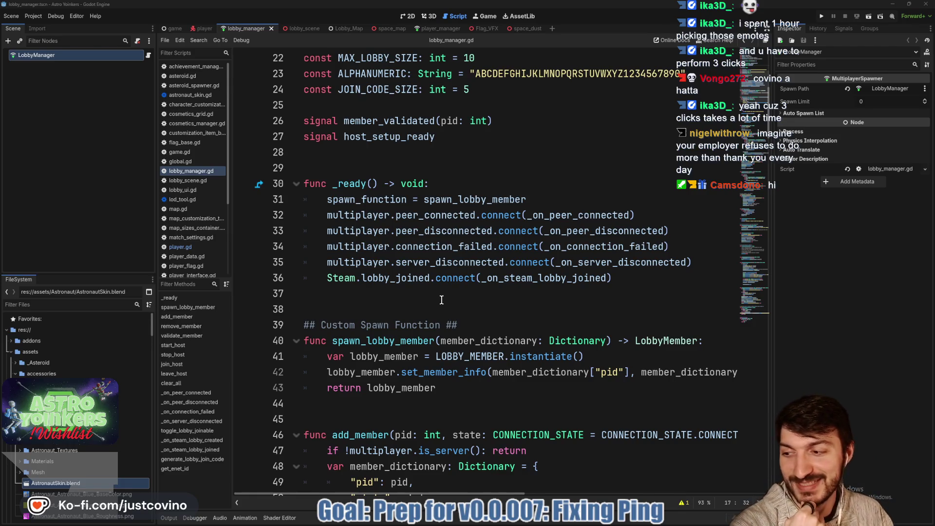
{"action": "left_click", "coordinate": [439, 305]}
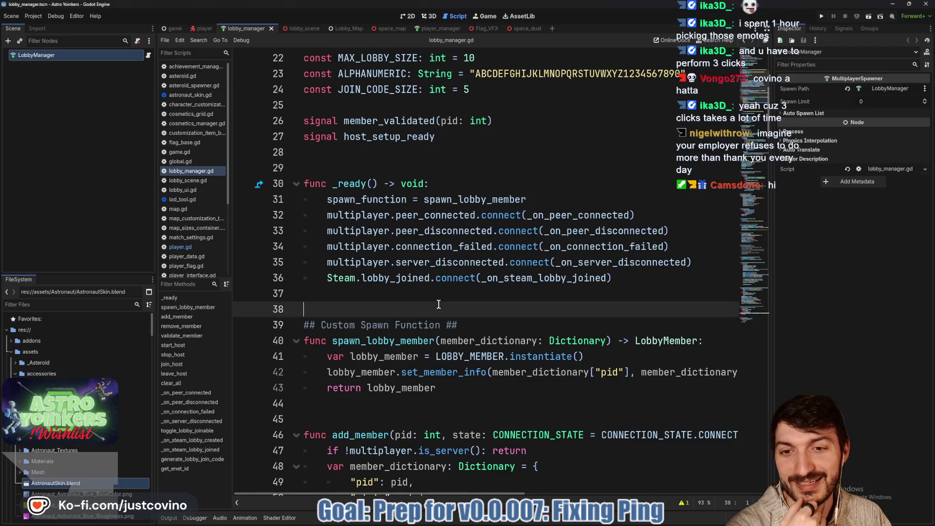
{"action": "left_click", "coordinate": [416, 295]}
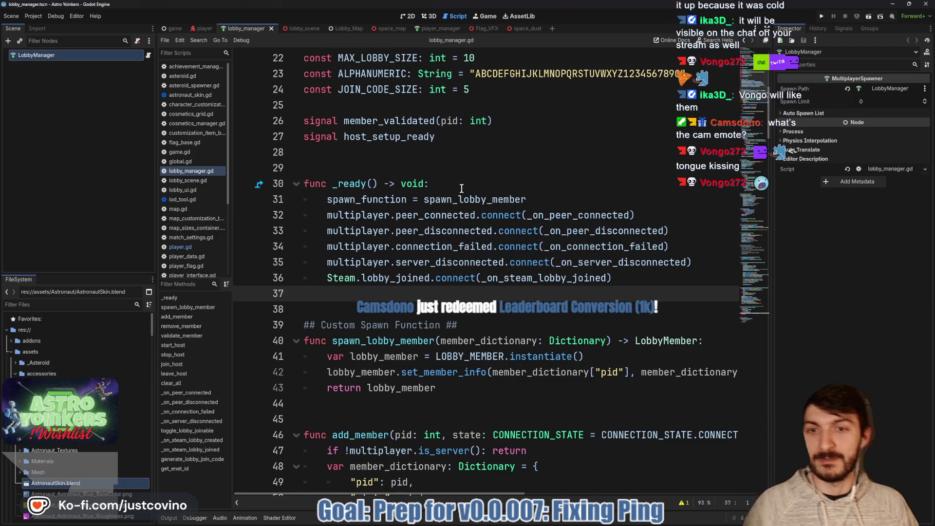
{"action": "left_click", "coordinate": [461, 137]}
{"action": "scroll", "coordinate": [461, 137], "scroll_direction": "up", "scroll_amount": 3}
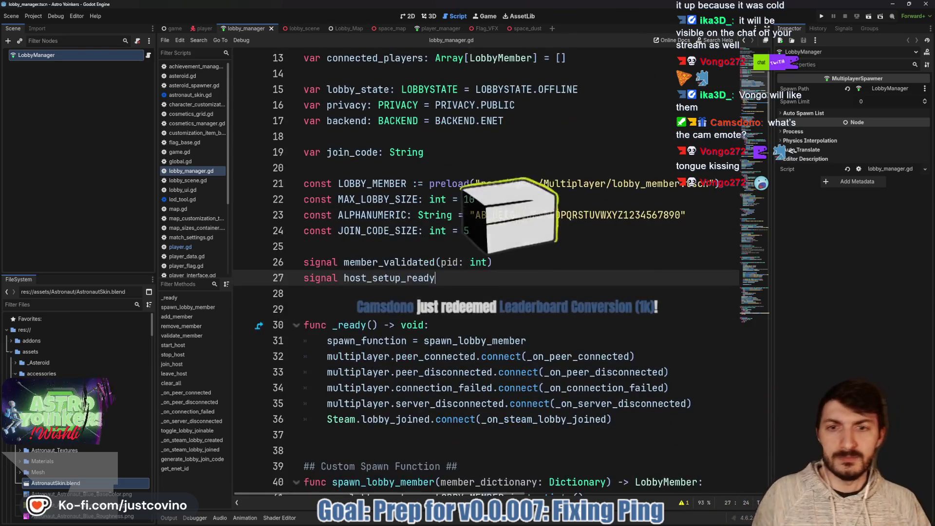
{"action": "scroll", "coordinate": [487, 273], "scroll_direction": "up", "scroll_amount": 2}
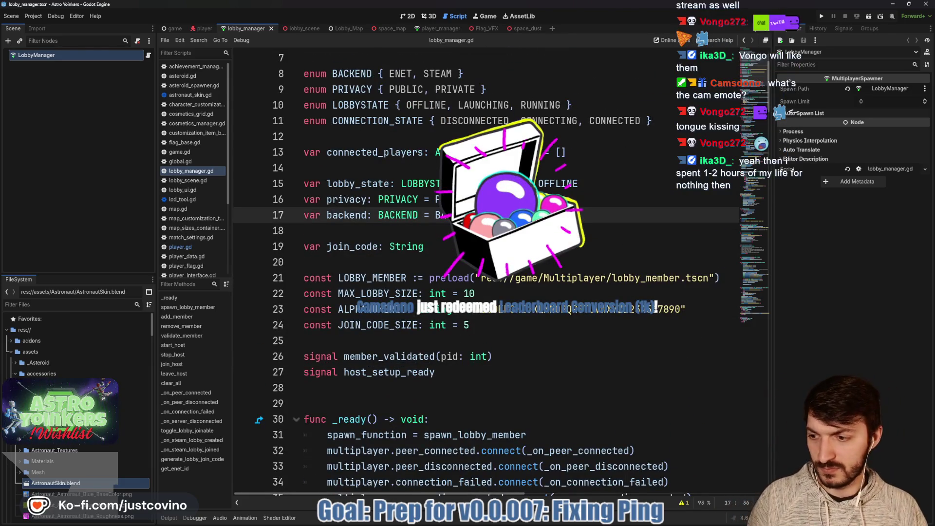
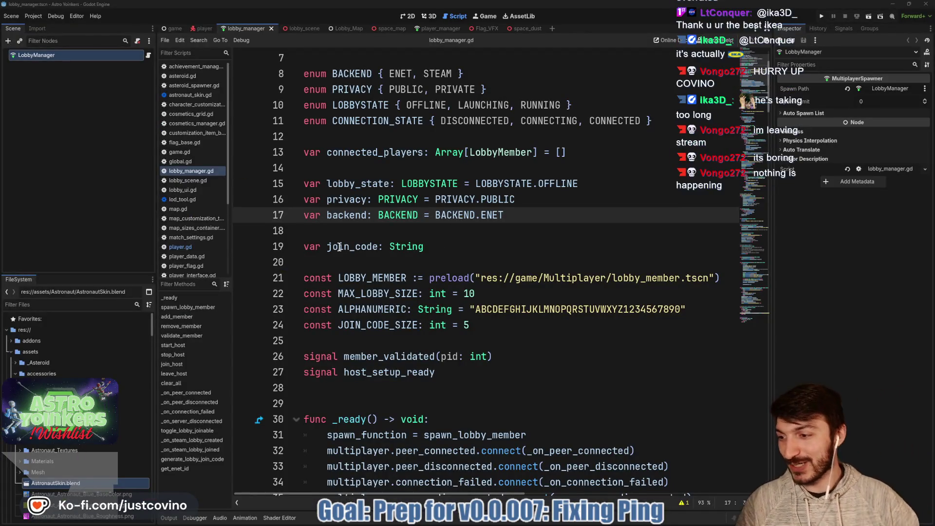
Step: Place the caret around lines 17–20 of lobby_manager.gd, then switch to the Twitch chat pop-out
{"action": "left_click", "coordinate": [464, 253]}
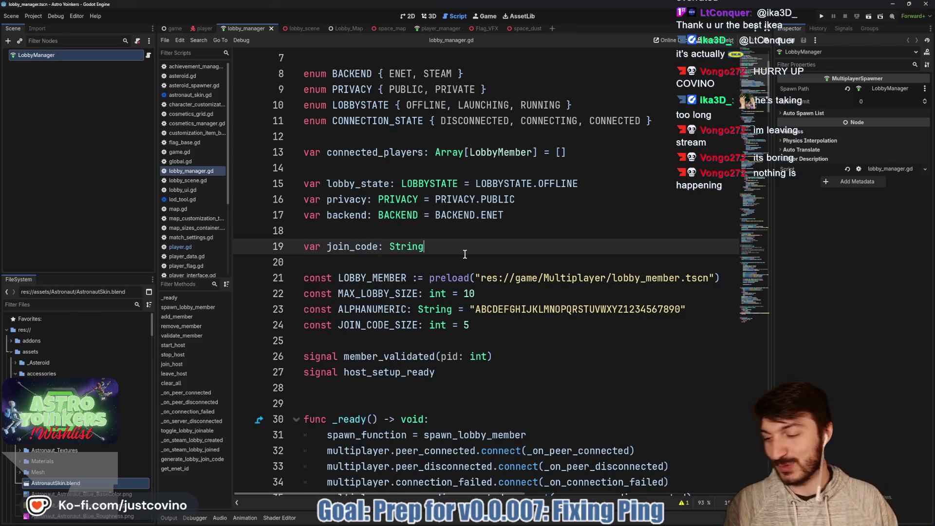
{"action": "left_click", "coordinate": [439, 258]}
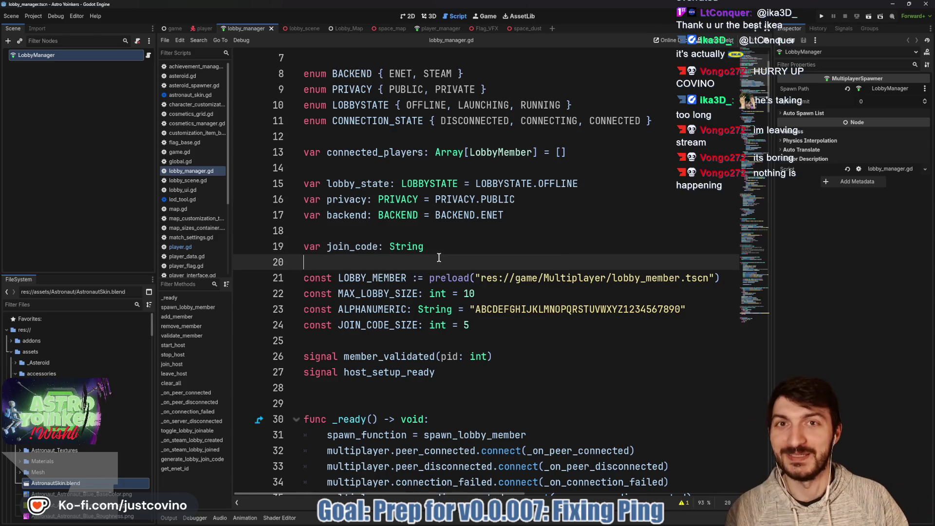
{"action": "left_click", "coordinate": [509, 211]}
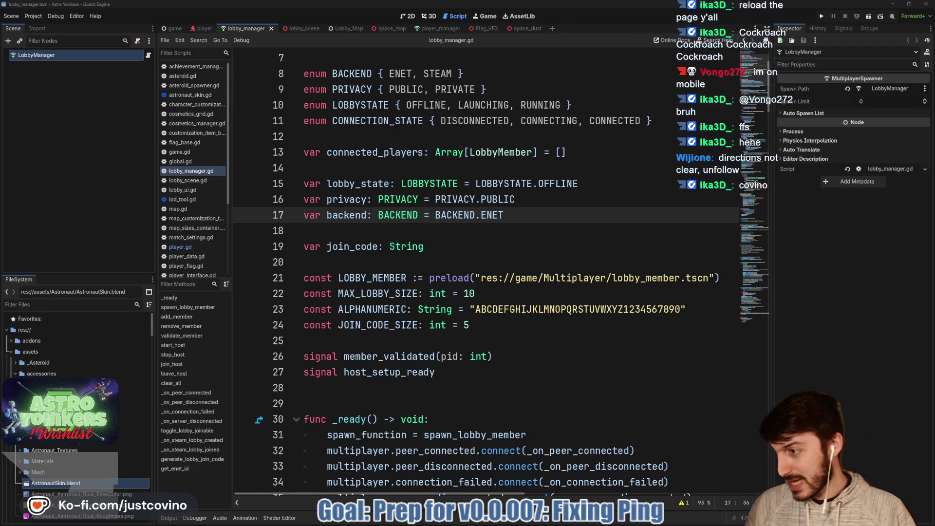
{"action": "key", "text": "alt+Tab"}
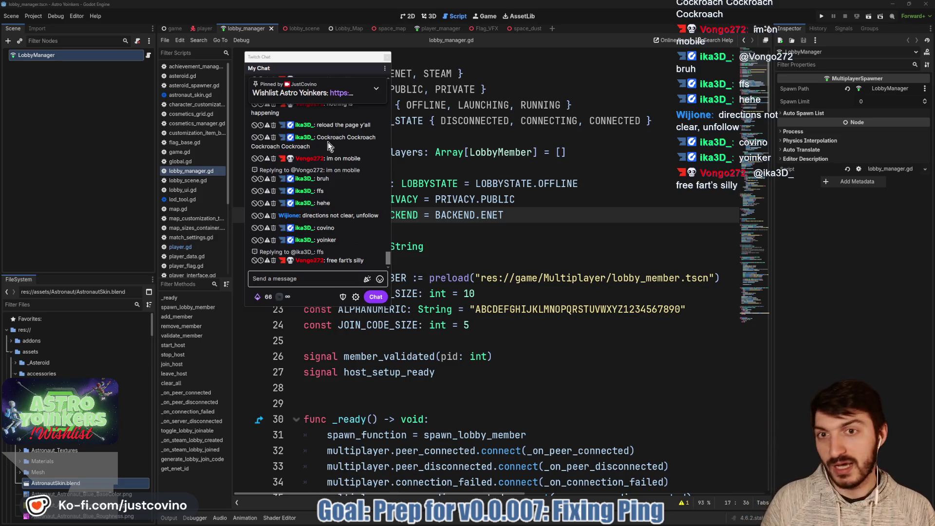
Step: Reload the Twitch chat pop-out with F5, then switch back to lobby_manager.gd
{"action": "left_click", "coordinate": [381, 71]}
{"action": "left_click", "coordinate": [375, 71]}
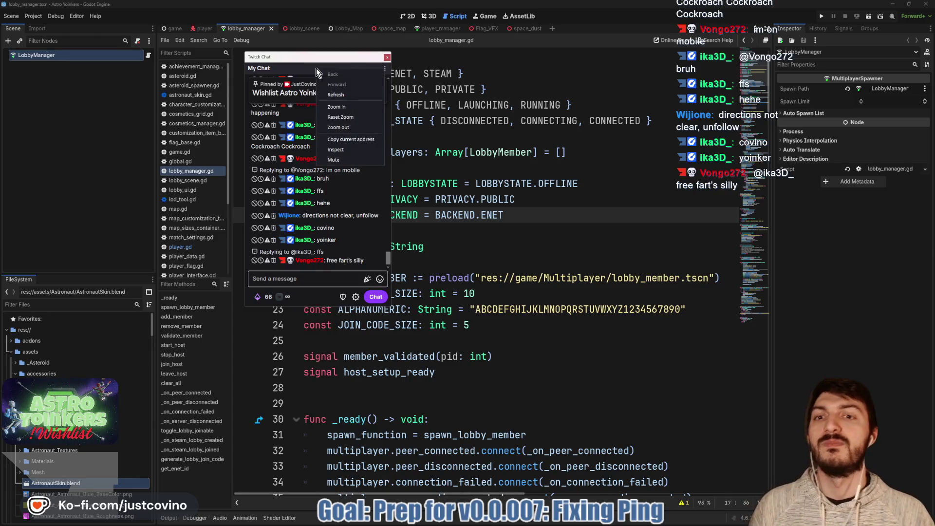
{"action": "key", "text": "F5"}
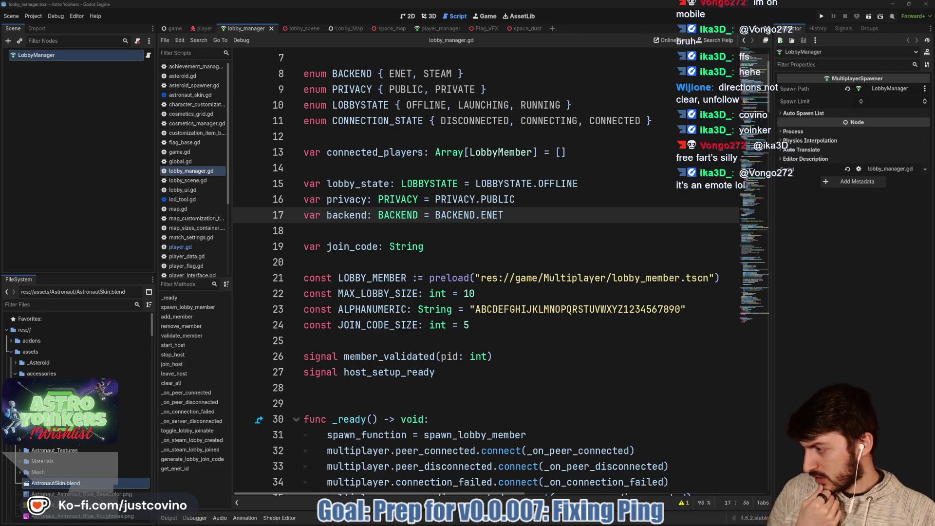
{"action": "key", "text": "alt+Tab"}
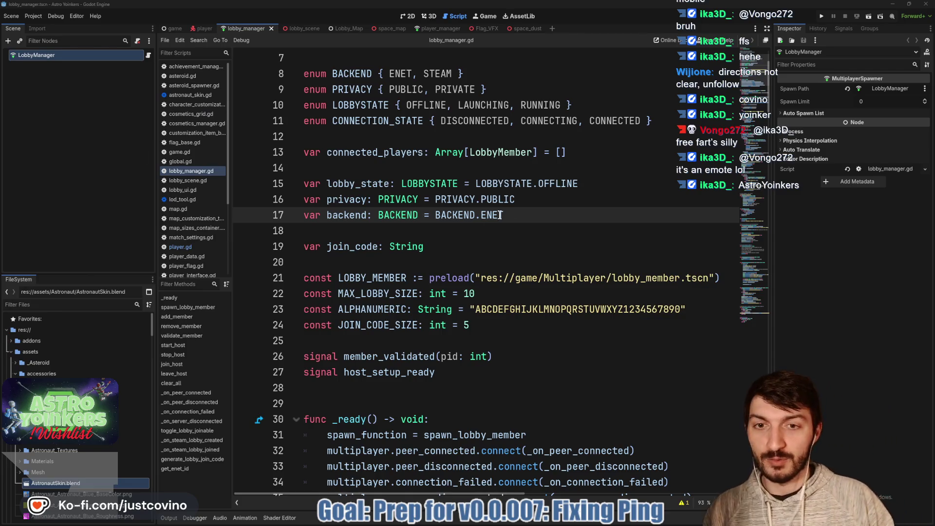
Step: Replace ENET with STEAM on line 17 so the backend defaults to BACKEND.STEAM, then bring up GitHub Desktop
{"action": "key", "text": "Down"}
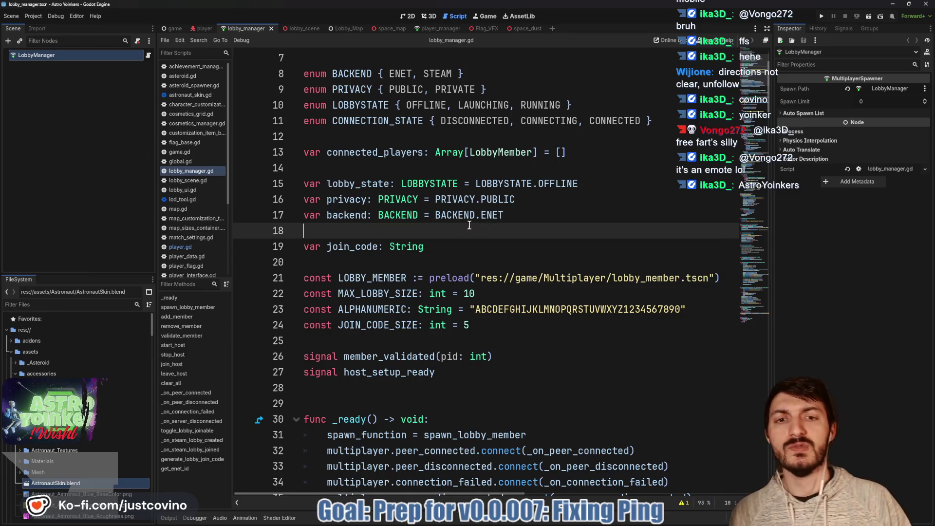
{"action": "key", "text": "Up"}
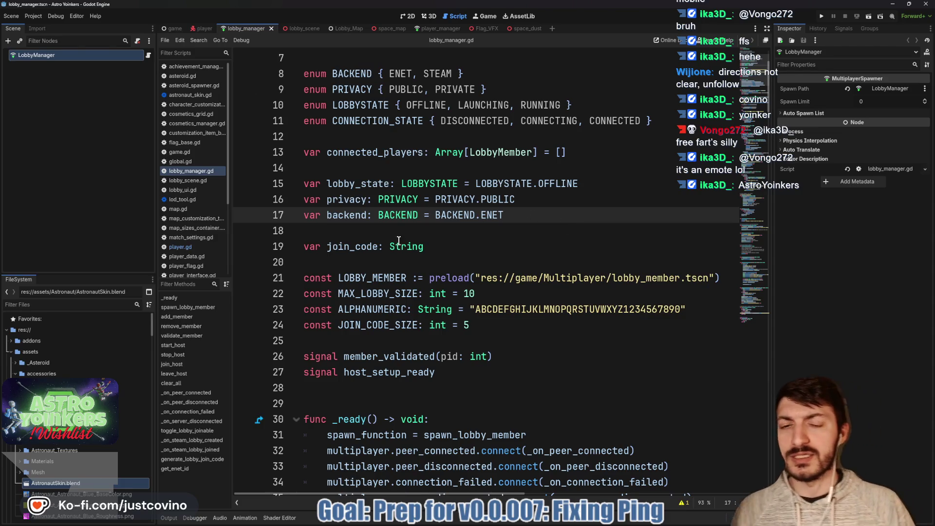
{"action": "scroll", "coordinate": [398, 241], "scroll_direction": "down", "scroll_amount": 9}
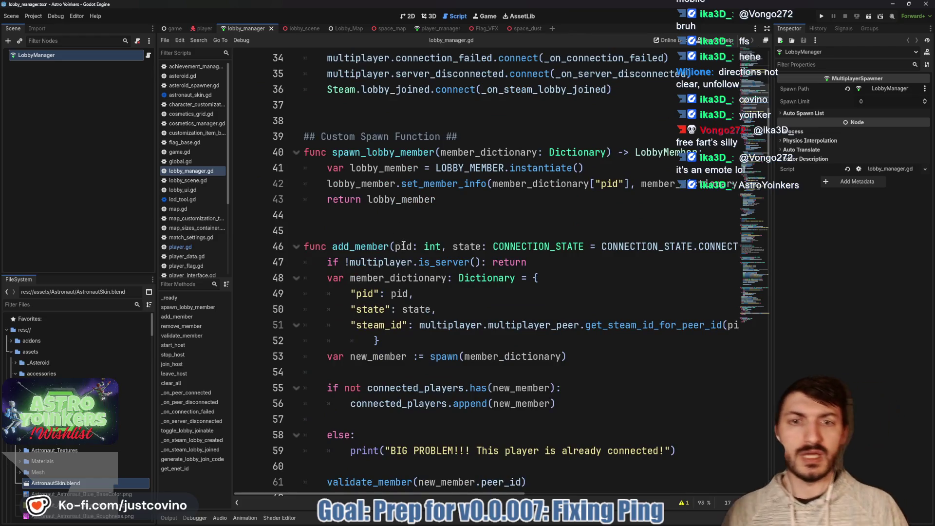
{"action": "scroll", "coordinate": [404, 245], "scroll_direction": "up", "scroll_amount": 8}
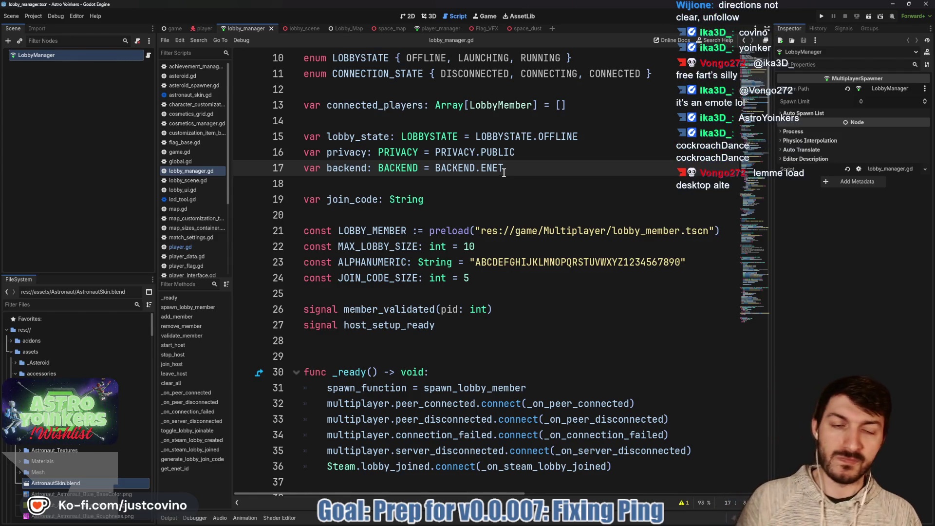
{"action": "left_click_drag", "start_coordinate": [505, 167], "coordinate": [481, 168]}
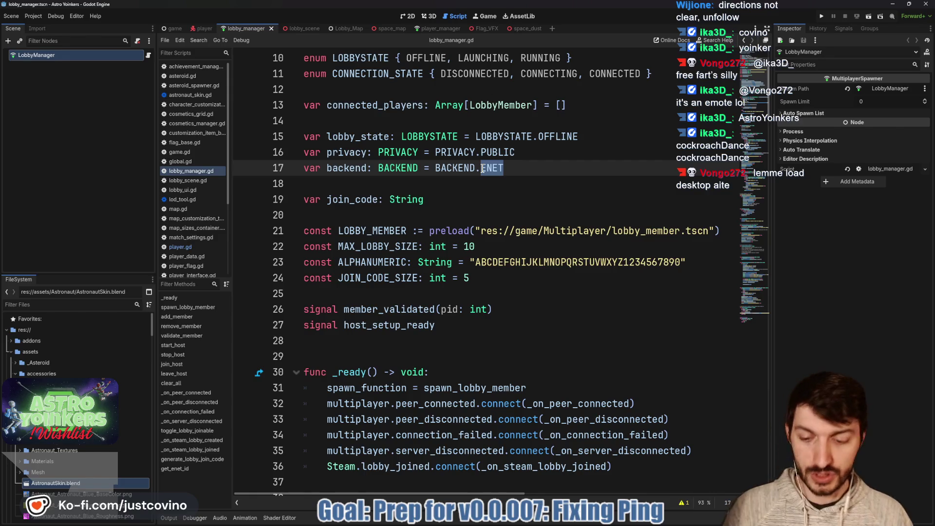
{"action": "type", "text": "STEAM"}
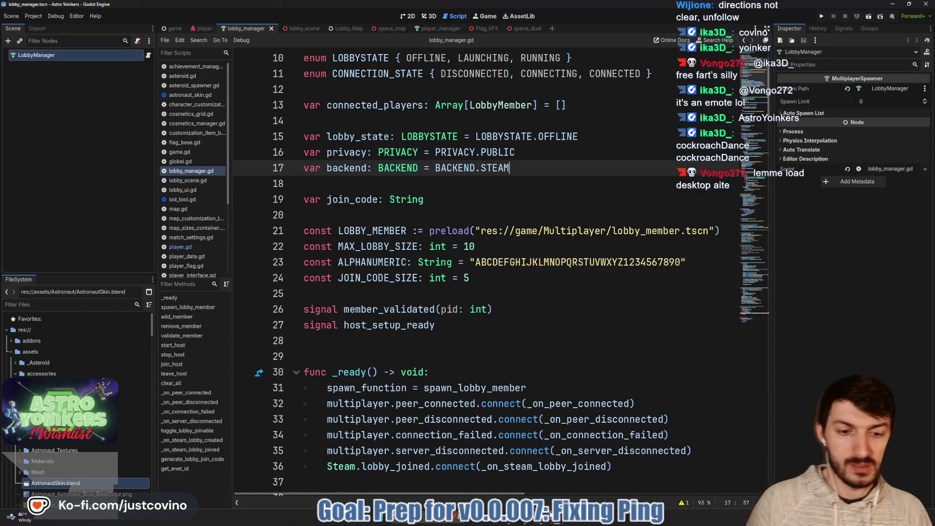
{"action": "left_click", "coordinate": [524, 524]}
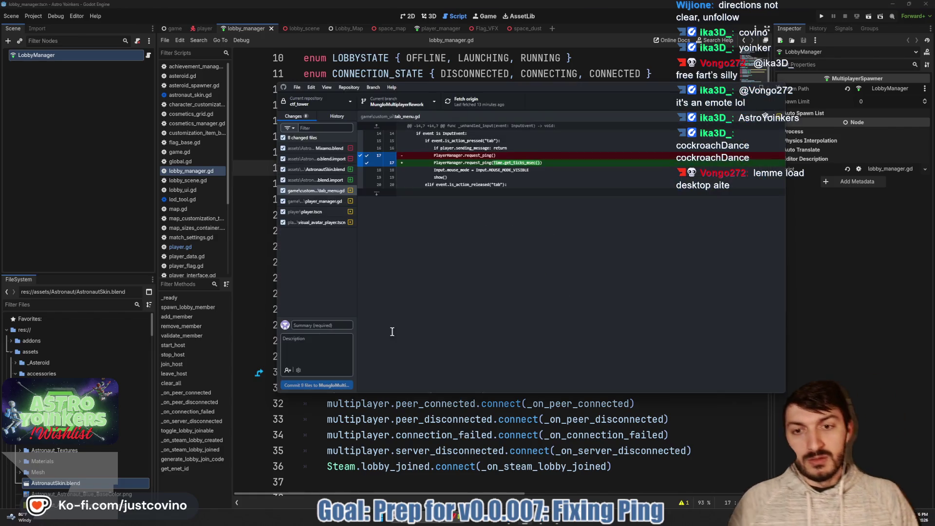
Step: Commit the eight files with summary 're due to renamingETow broken. Steam is the only way', push to origin, return to Godot
{"action": "left_click", "coordinate": [324, 324]}
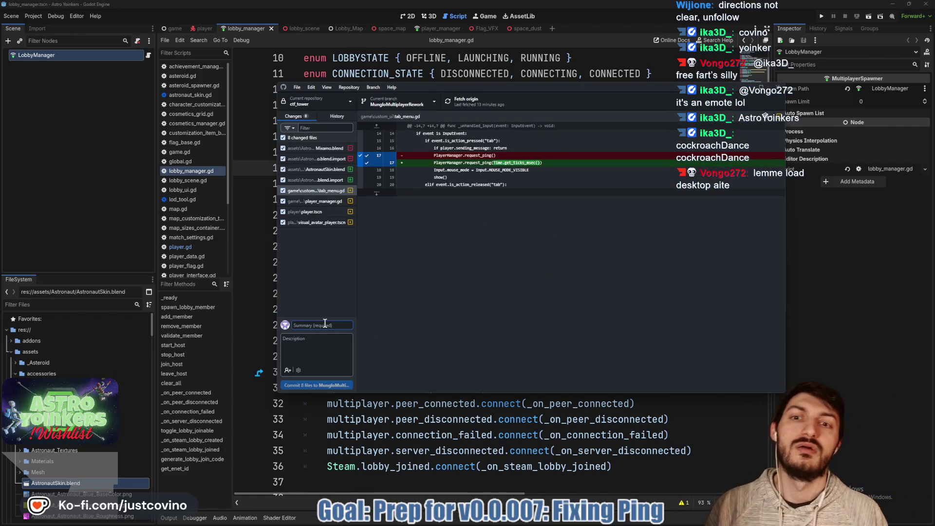
{"action": "type", "text": "reference issues"}
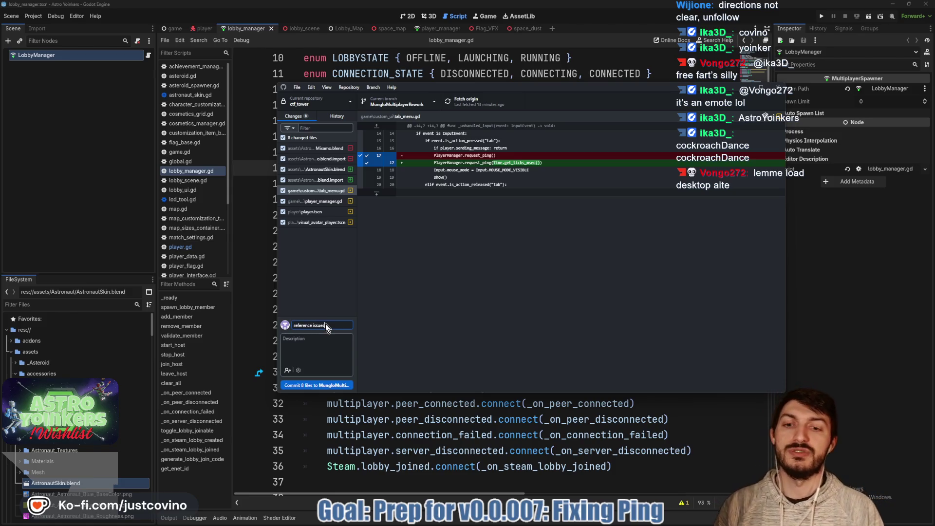
{"action": "type", "text": " due to r"}
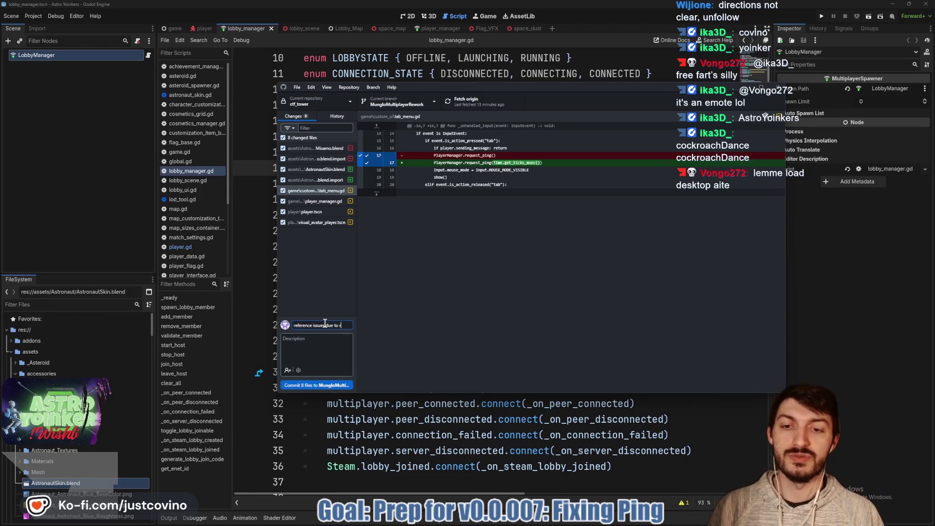
{"action": "type", "text": "enaming."}
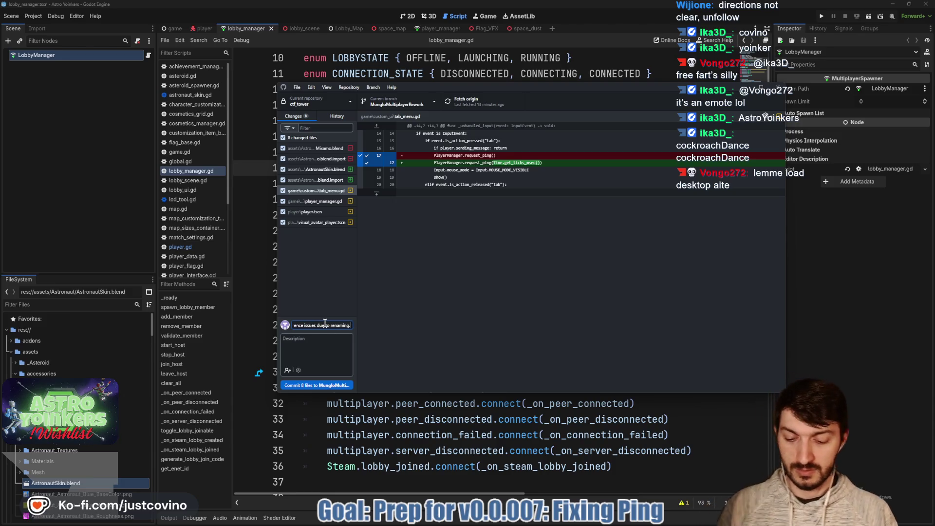
{"action": "type", "text": "ET is r"}
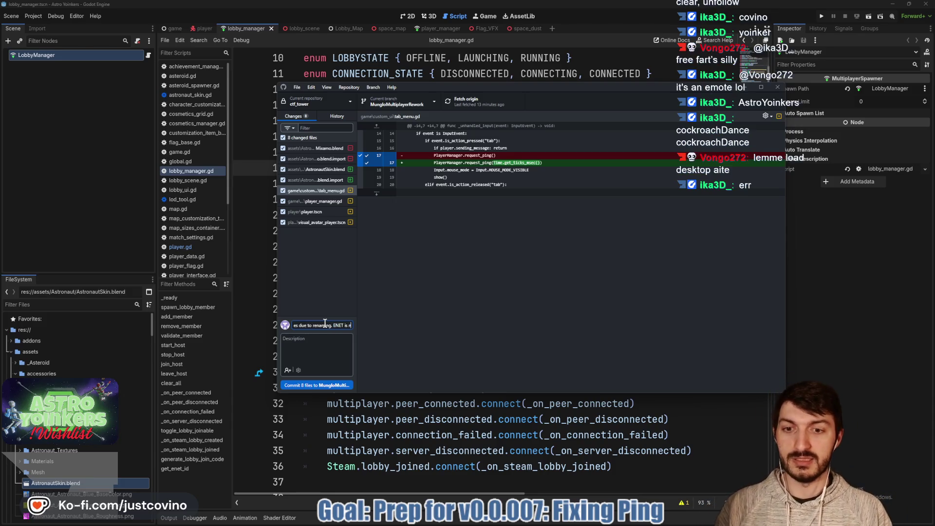
{"action": "type", "text": "ow broken"}
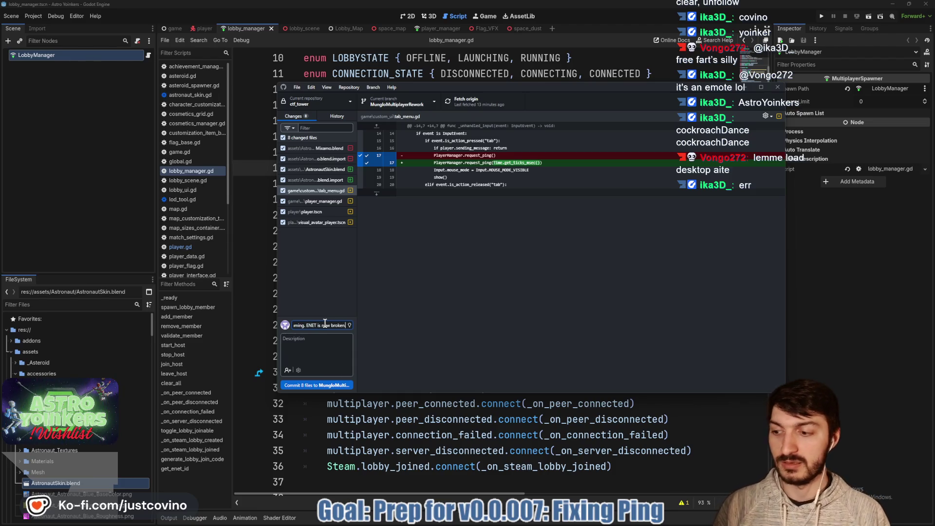
{"action": "type", "text": ". Steam is the only way"}
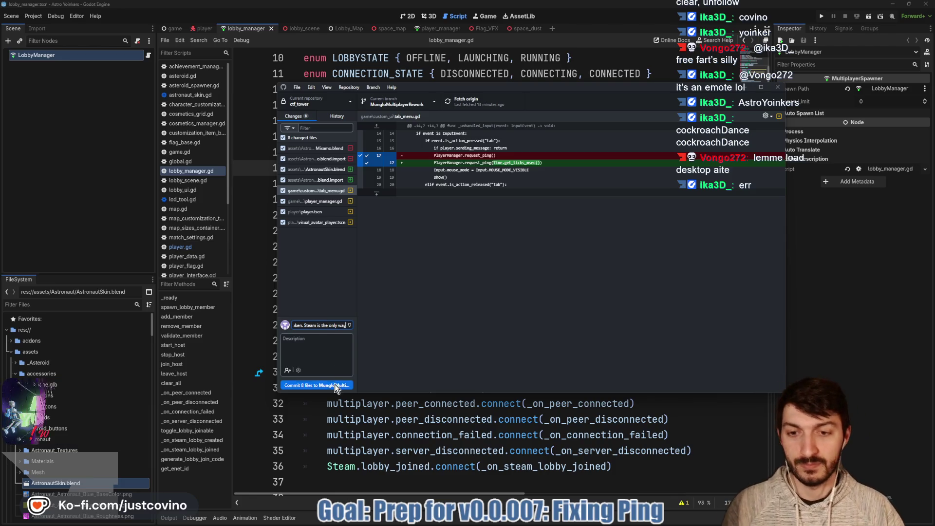
{"action": "left_click", "coordinate": [336, 385]}
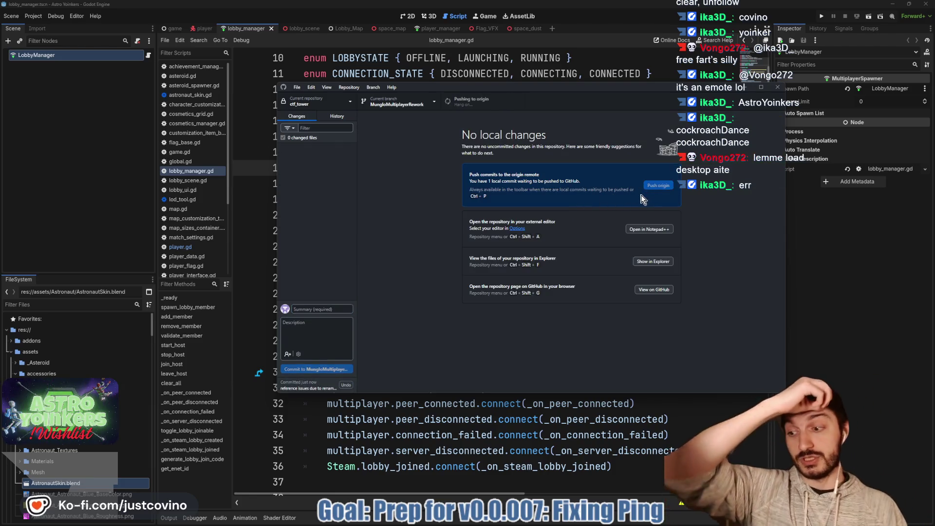
{"action": "left_click", "coordinate": [648, 186]}
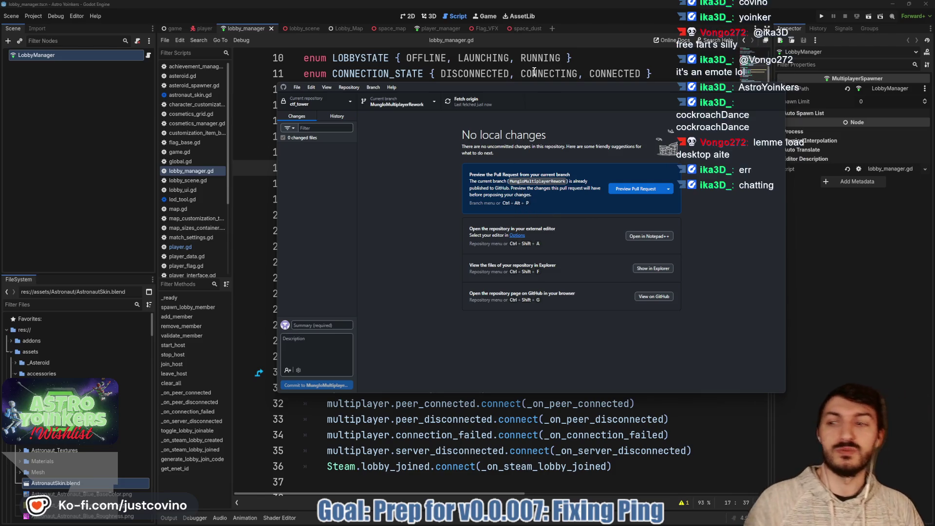
{"action": "left_click", "coordinate": [475, 396]}
{"action": "left_click", "coordinate": [425, 339]}
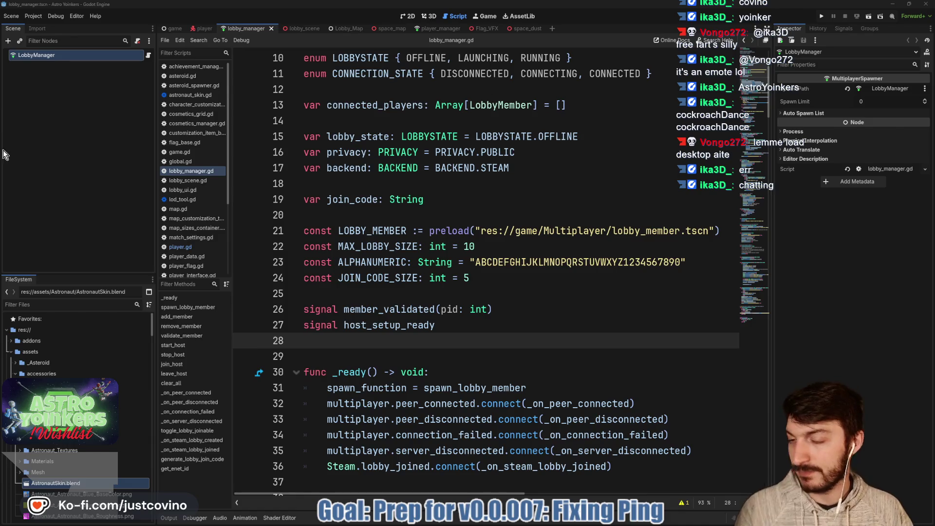
Step: Look over lobby_manager.gd below BACKEND.STEAM, then bring the Notion Bug Tracker board forward
{"action": "mouse_move", "coordinate": [504, 166]}
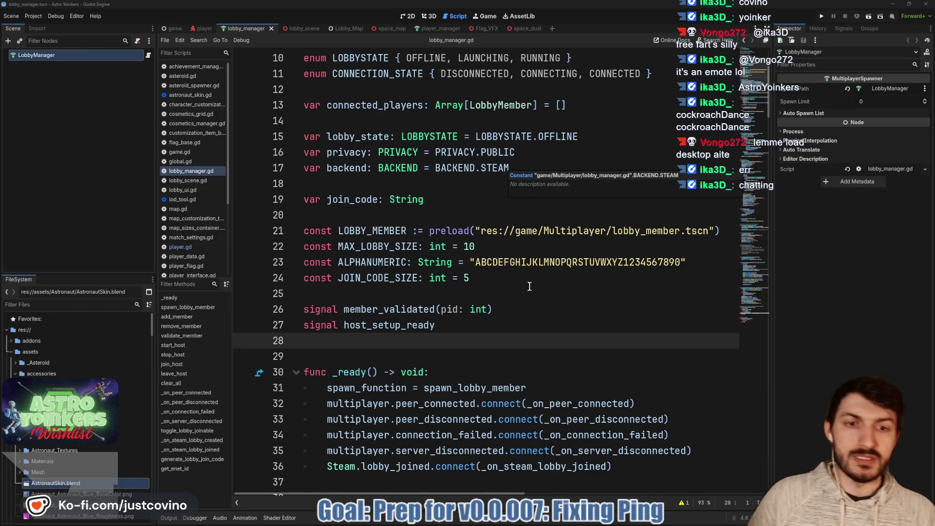
{"action": "scroll", "coordinate": [536, 268], "scroll_direction": "down", "scroll_amount": 4}
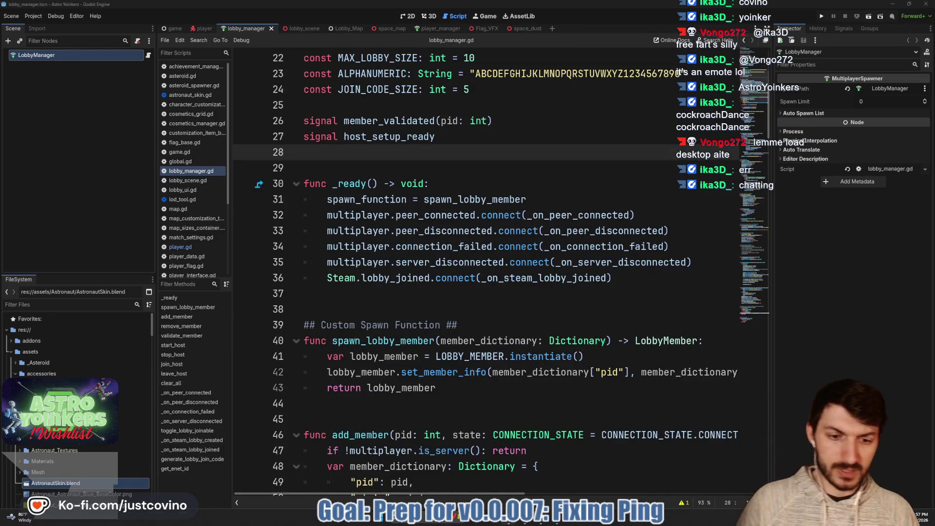
{"action": "left_click", "coordinate": [531, 521]}
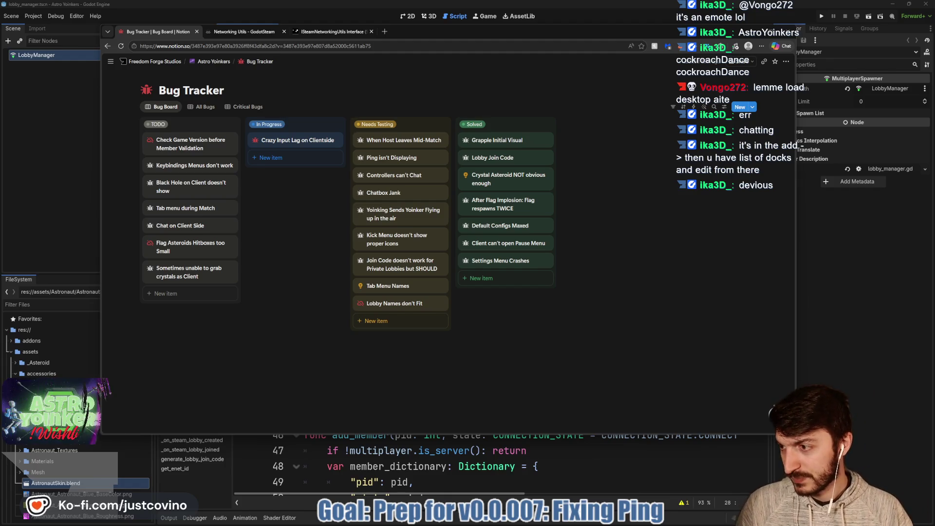
{"action": "key", "text": "alt+Tab"}
Step: Move the chat pop-out aside and glance at the 'Tab menu during Match' bug details
{"action": "mouse_move", "coordinate": [190, 103]}
{"action": "left_mouse_down"}
{"action": "mouse_move", "coordinate": [250, 94]}
{"action": "mouse_move", "coordinate": [0, 102]}
{"action": "left_mouse_up"}
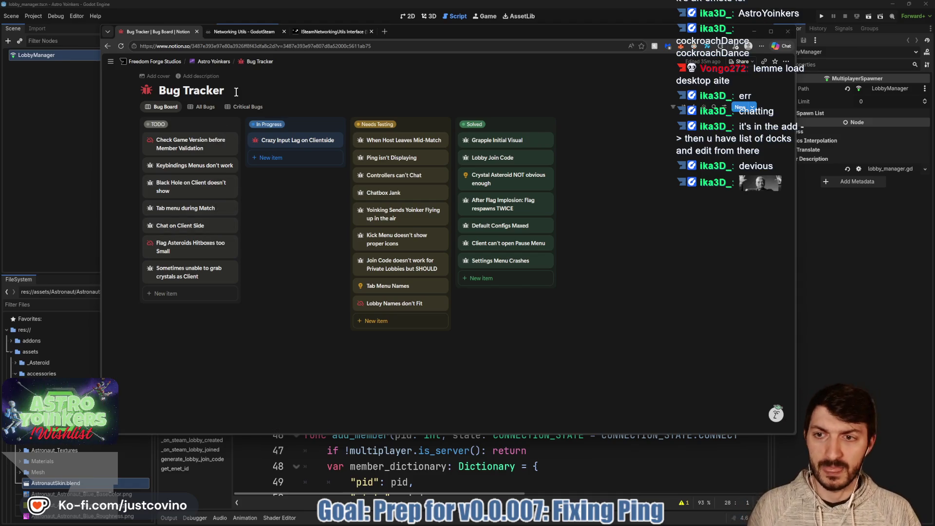
{"action": "left_click", "coordinate": [182, 208]}
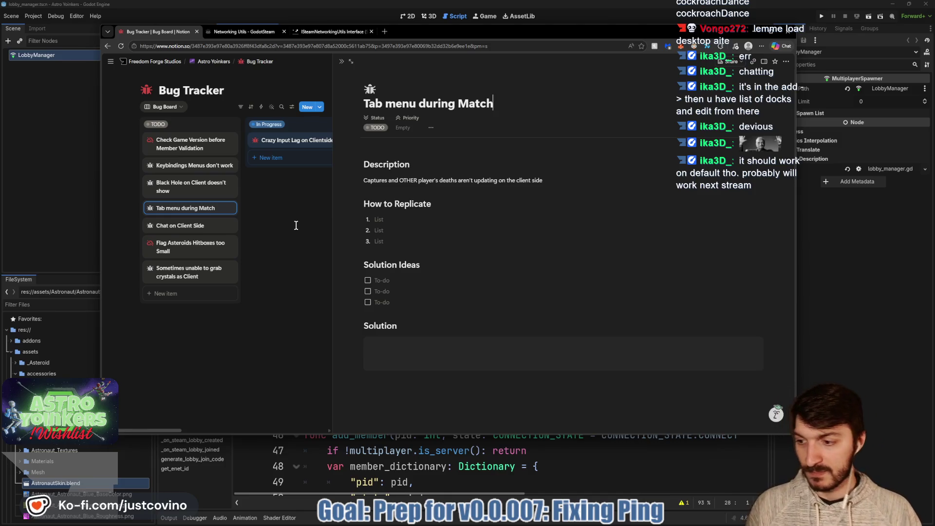
{"action": "left_click", "coordinate": [285, 251]}
Step: Go to the ToDo board and delete the occluder instance card
{"action": "mouse_move", "coordinate": [214, 61]}
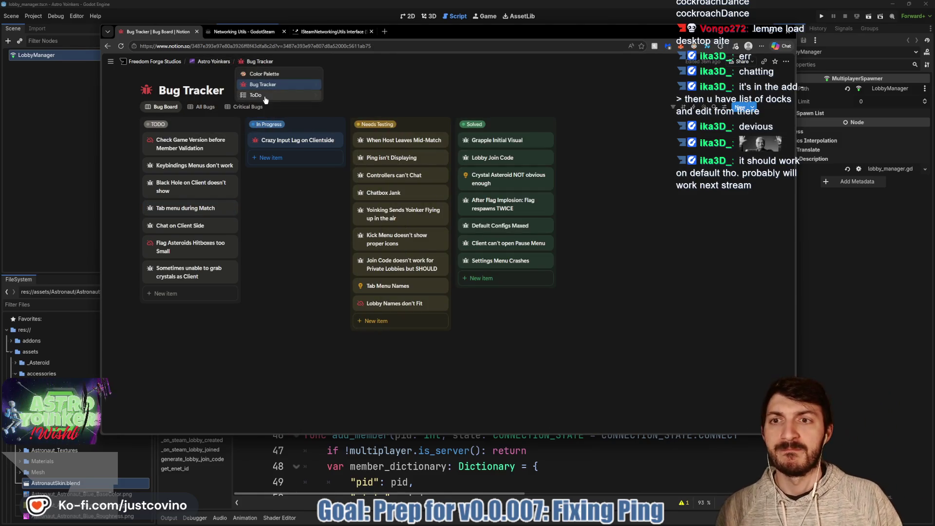
{"action": "left_click", "coordinate": [266, 96]}
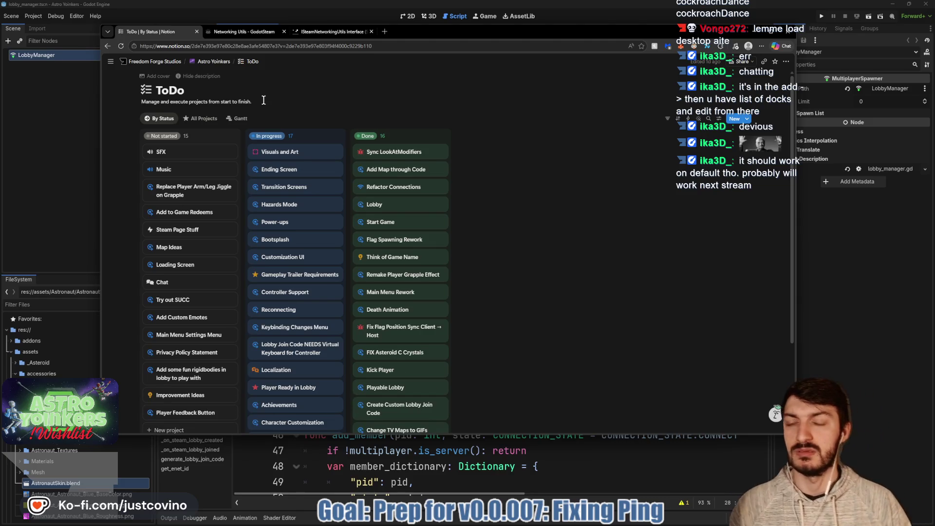
{"action": "scroll", "coordinate": [302, 129], "scroll_direction": "down", "scroll_amount": 2}
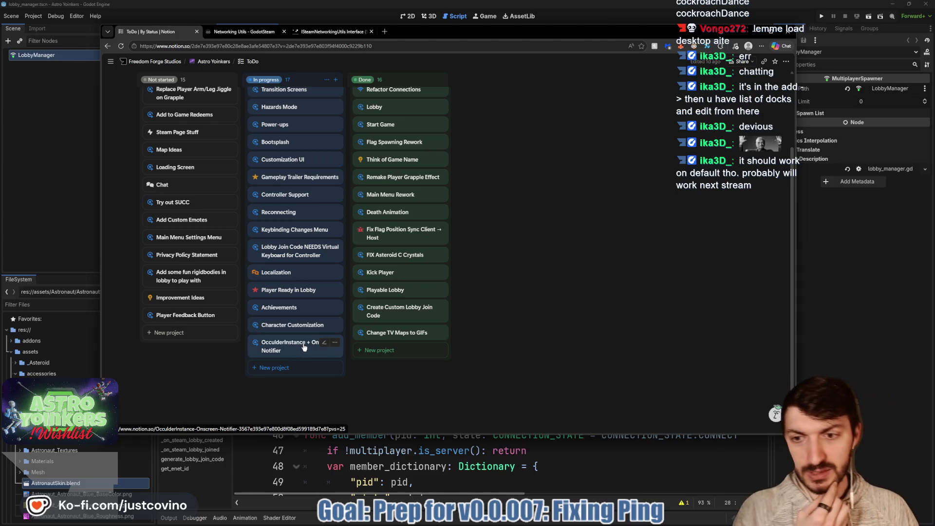
{"action": "left_click", "coordinate": [335, 342]}
{"action": "left_click", "coordinate": [353, 323]}
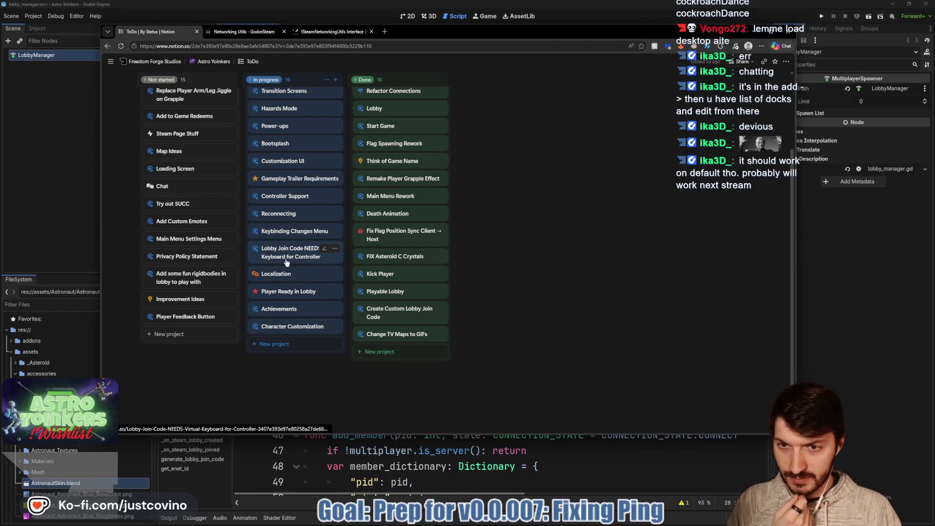
Step: Check the Reconnecting card, move Player Feedback Button into In progress, and return to Godot
{"action": "left_click", "coordinate": [283, 214]}
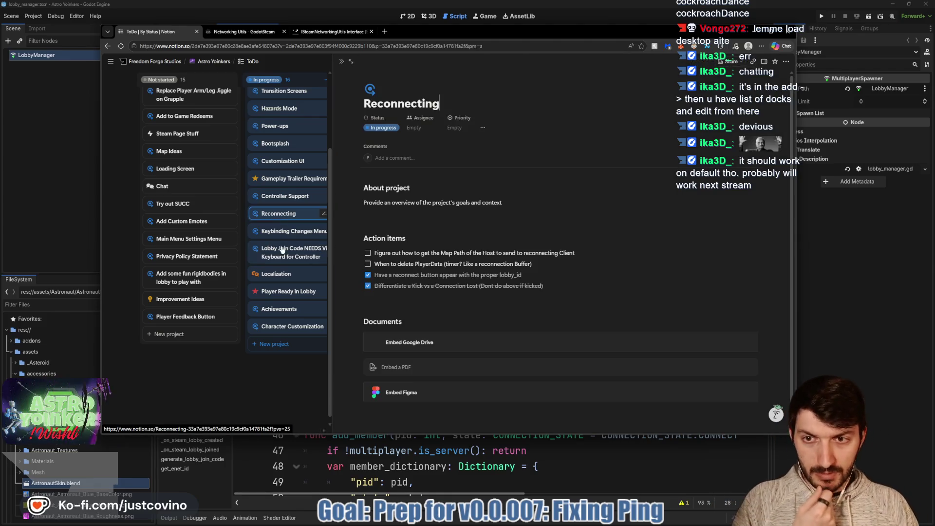
{"action": "left_click", "coordinate": [282, 376]}
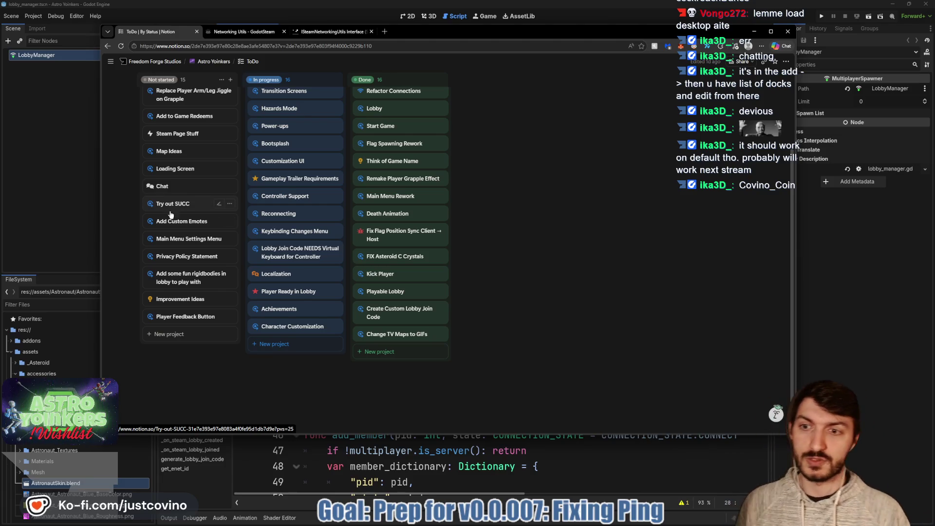
{"action": "left_click_drag", "start_coordinate": [176, 316], "coordinate": [284, 340]}
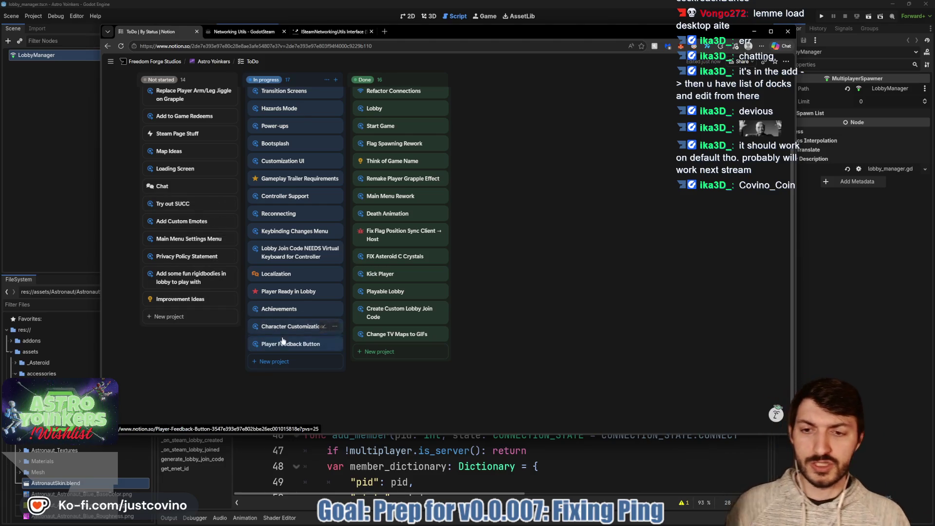
{"action": "key", "text": "alt+Tab"}
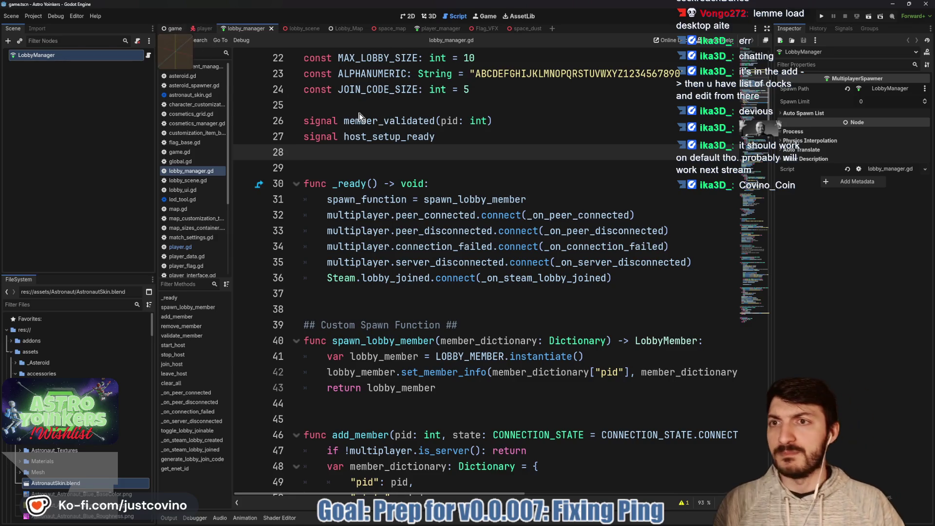
Step: View the game scene in 3D and 2D, then open main_menu_scene.tscn
{"action": "left_click", "coordinate": [173, 28]}
{"action": "left_click", "coordinate": [429, 16]}
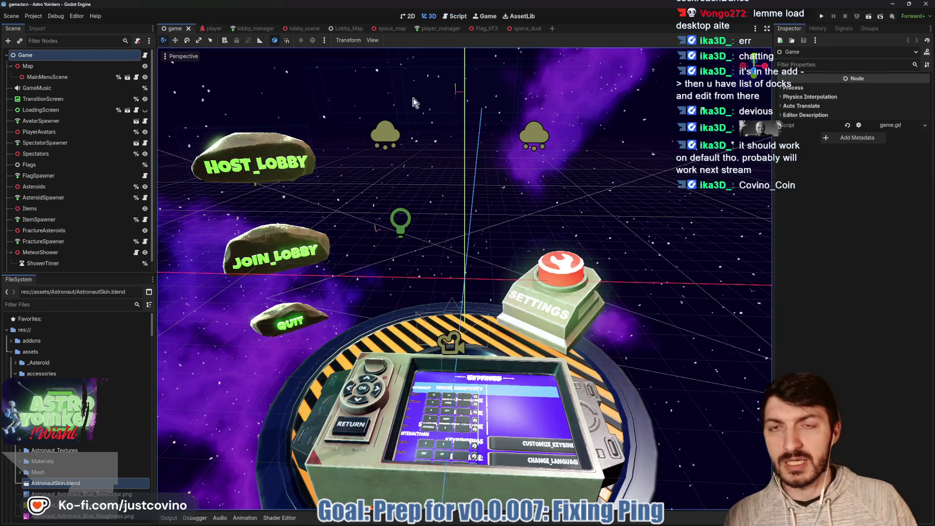
{"action": "left_click", "coordinate": [408, 16]}
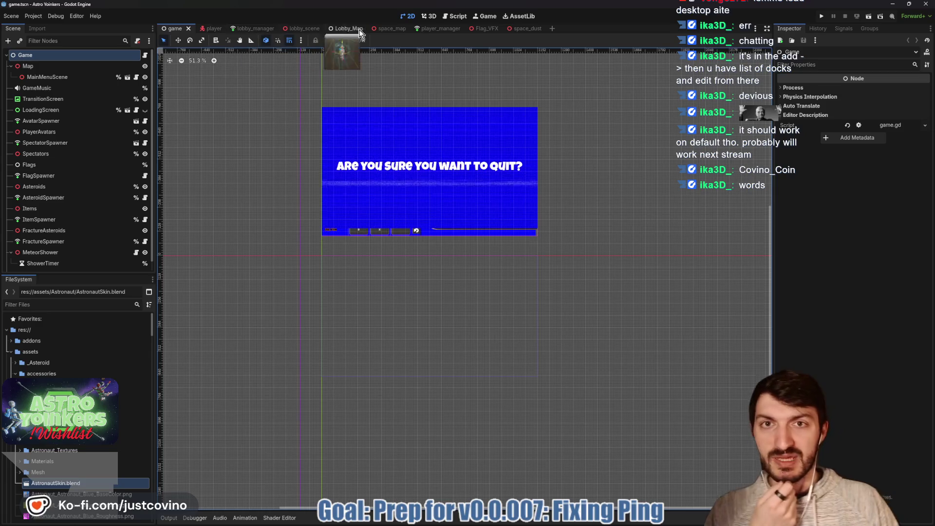
{"action": "left_click", "coordinate": [127, 78]}
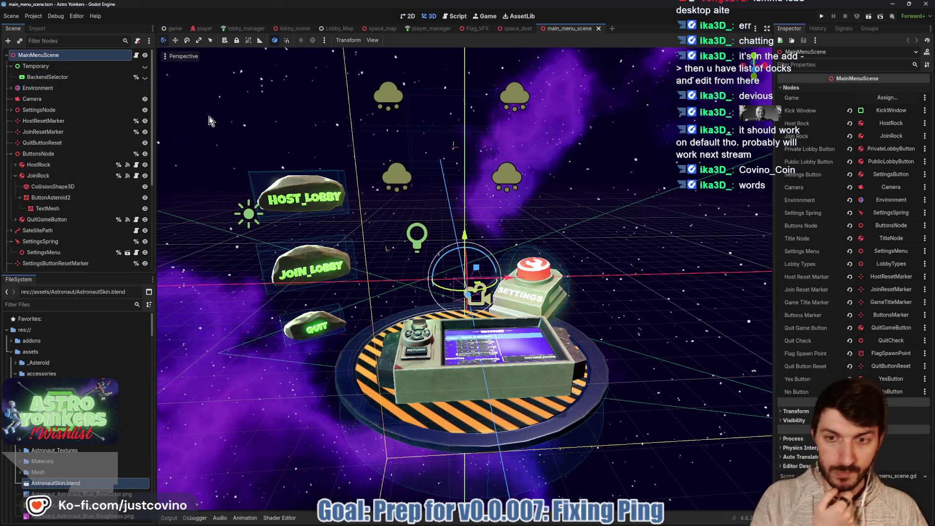
Step: Delete the Temporary node and its BackendSelector child, then open main_menu_scene.gd
{"action": "left_click", "coordinate": [60, 71]}
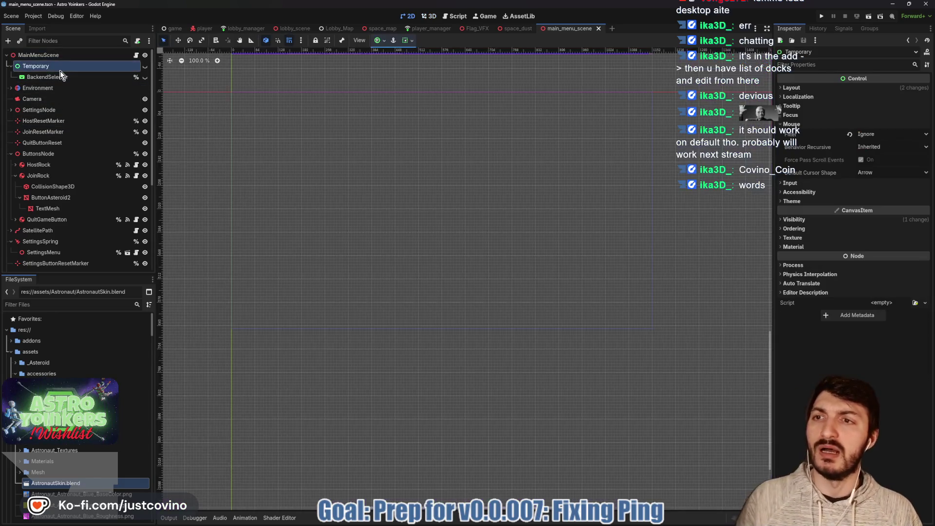
{"action": "key", "text": "Delete"}
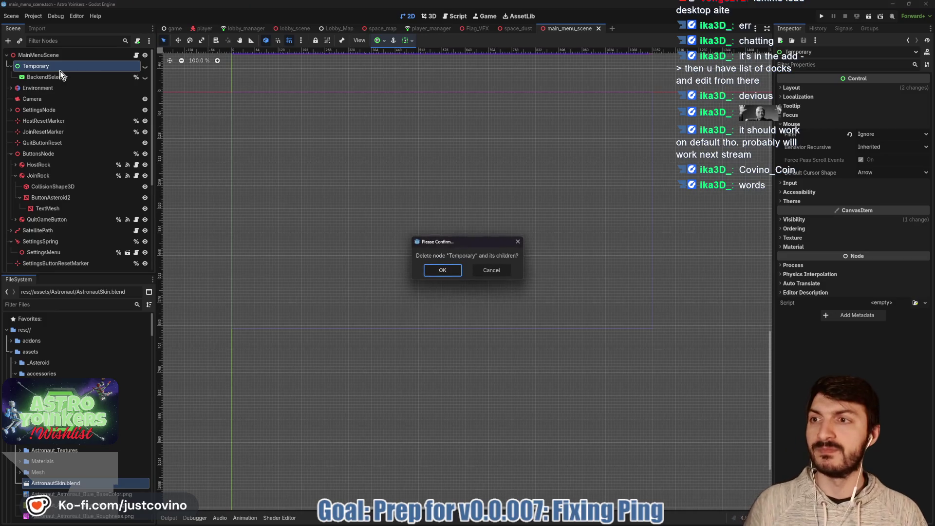
{"action": "left_click", "coordinate": [442, 271]}
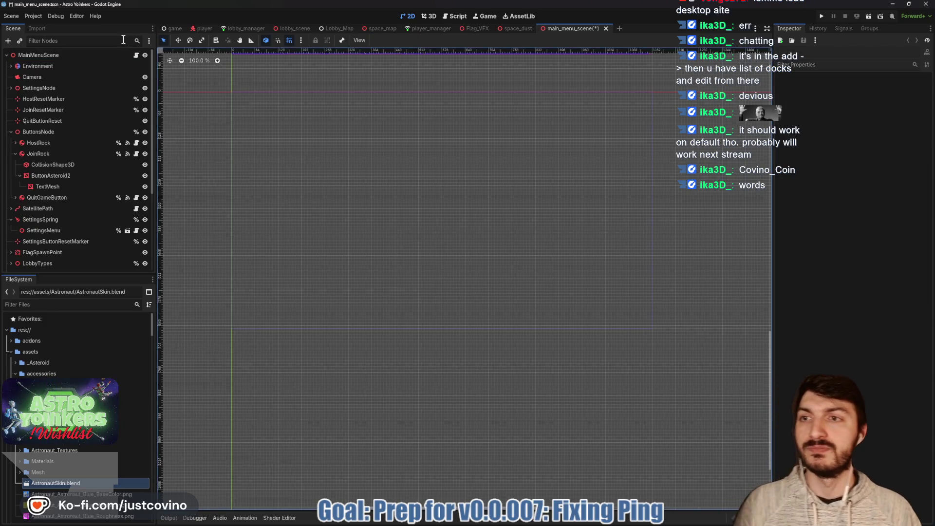
{"action": "left_click", "coordinate": [136, 55]}
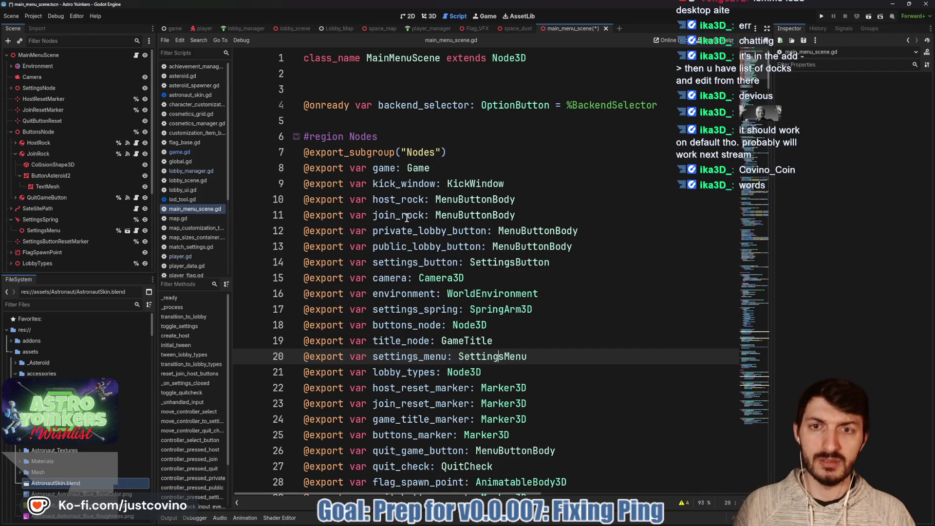
{"action": "scroll", "coordinate": [406, 217], "scroll_direction": "down", "scroll_amount": 6}
{"action": "scroll", "coordinate": [496, 128], "scroll_direction": "up", "scroll_amount": 6}
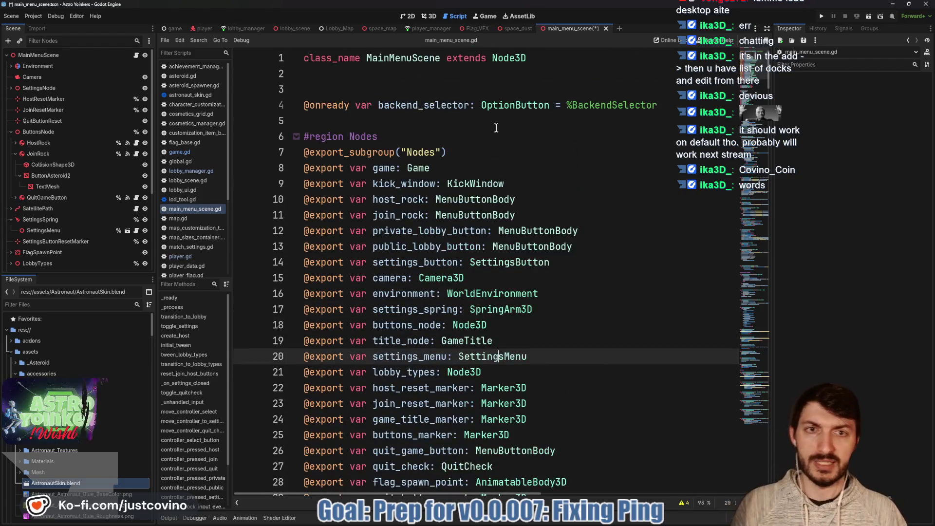
{"action": "left_click_drag", "start_coordinate": [657, 106], "coordinate": [298, 106]}
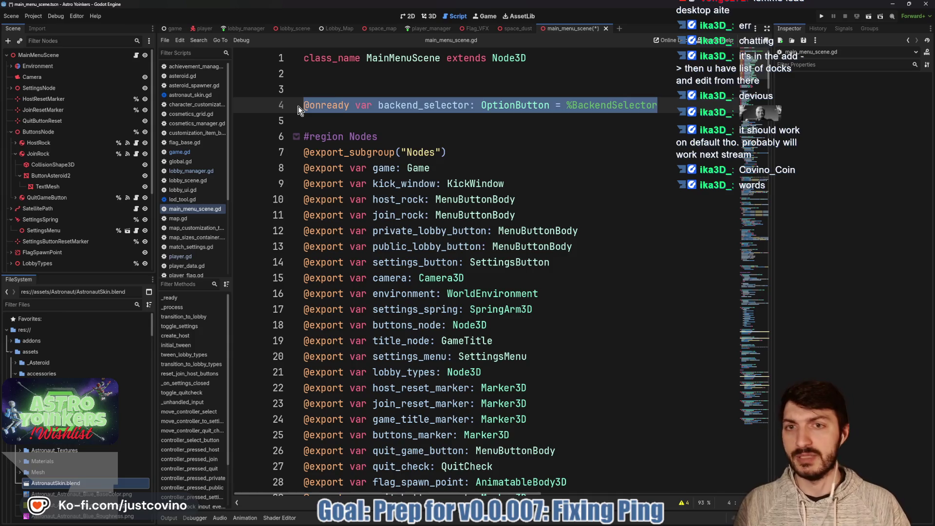
{"action": "key", "text": "BackSpace"}
{"action": "key", "text": "BackSpace"}
{"action": "key", "text": "BackSpace"}
{"action": "key", "text": "ctrl+s"}
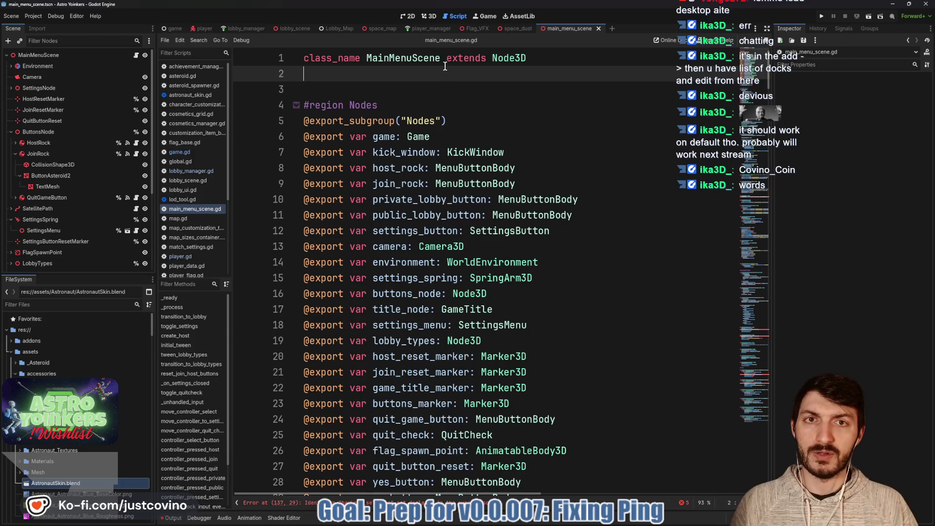
{"action": "left_click", "coordinate": [430, 18]}
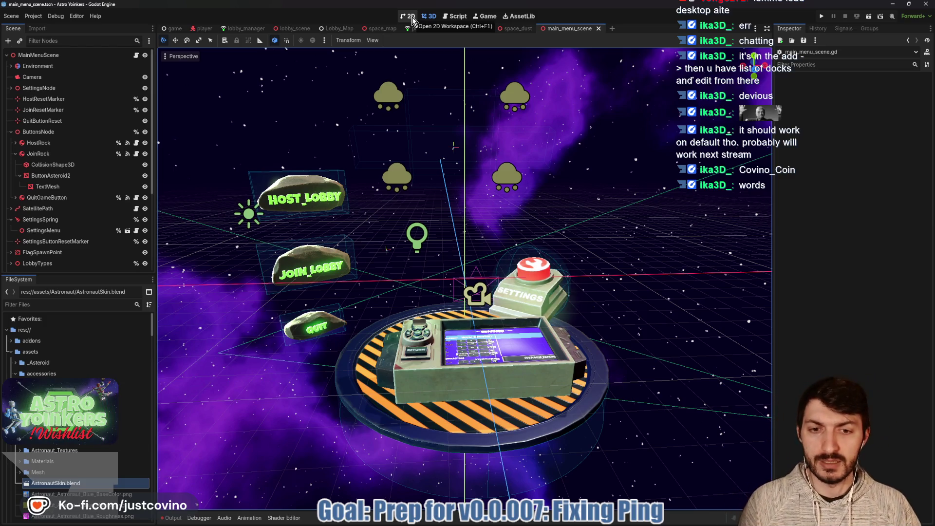
Step: In the 2D view, add a Button node as a child of the MainMenuScene root
{"action": "left_click", "coordinate": [412, 18]}
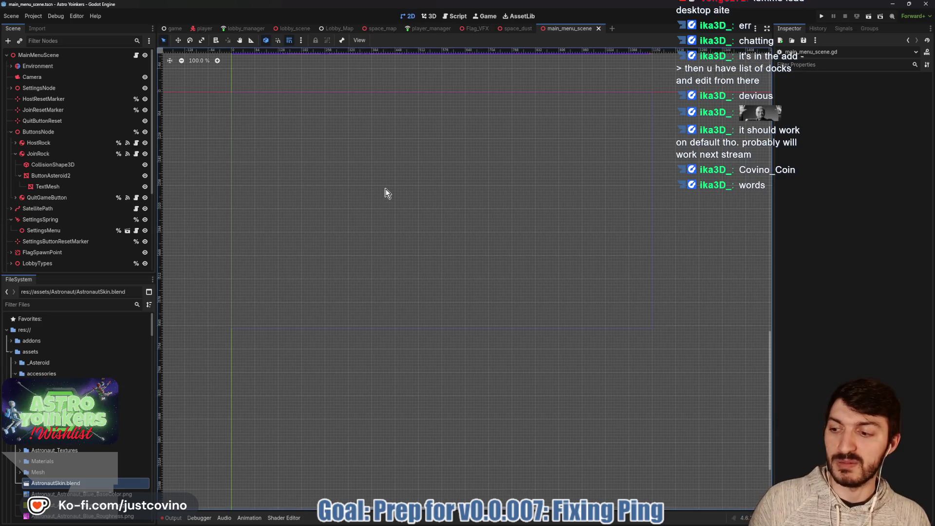
{"action": "left_click", "coordinate": [51, 54]}
{"action": "key", "text": "ctrl+a"}
{"action": "type", "text": "button"}
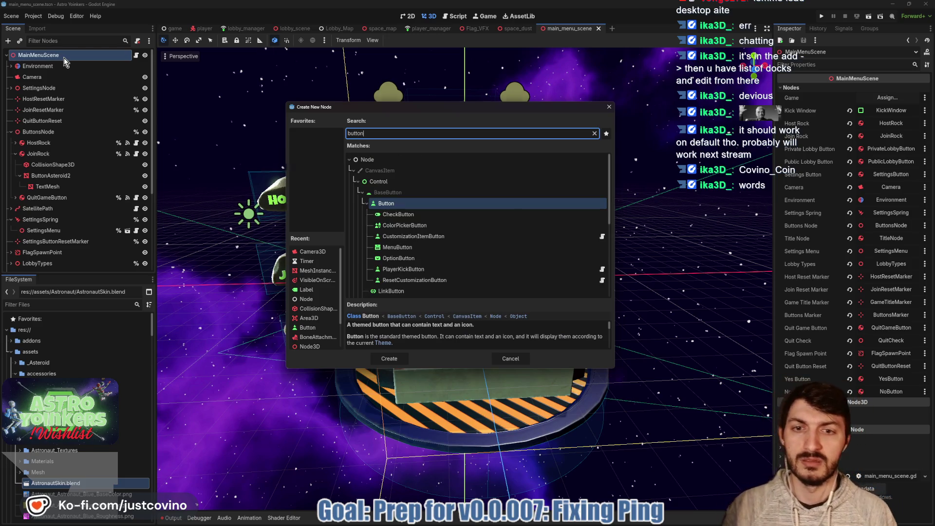
{"action": "key", "text": "Return"}
{"action": "left_click", "coordinate": [383, 41]}
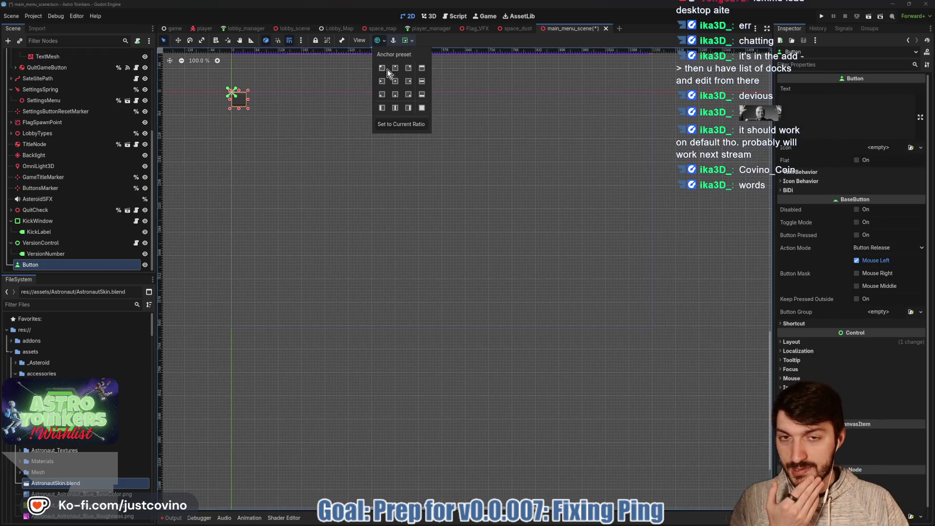
Step: Anchor the button bottom-right, label it 'Feedback', widen it leftward, and save the scene
{"action": "left_click", "coordinate": [408, 95]}
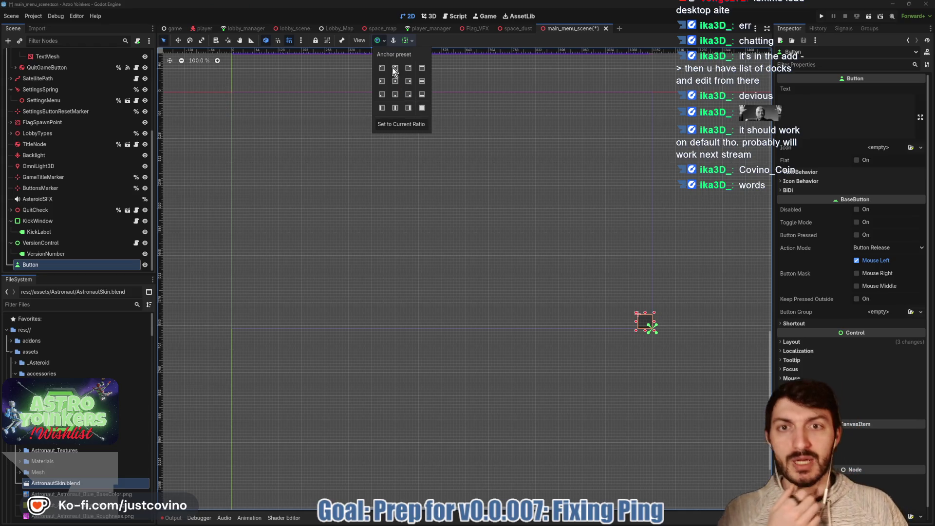
{"action": "left_click", "coordinate": [390, 41]}
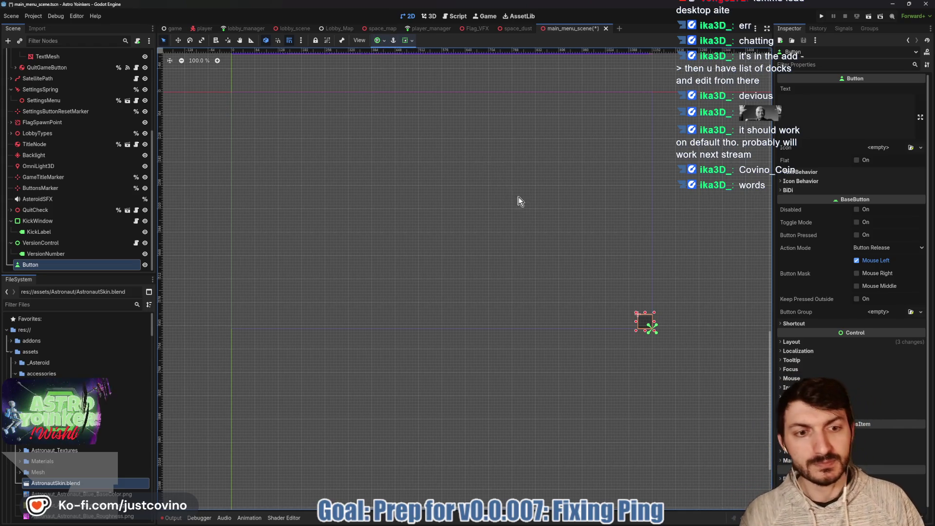
{"action": "left_click", "coordinate": [797, 112]}
{"action": "type", "text": "Feedback"}
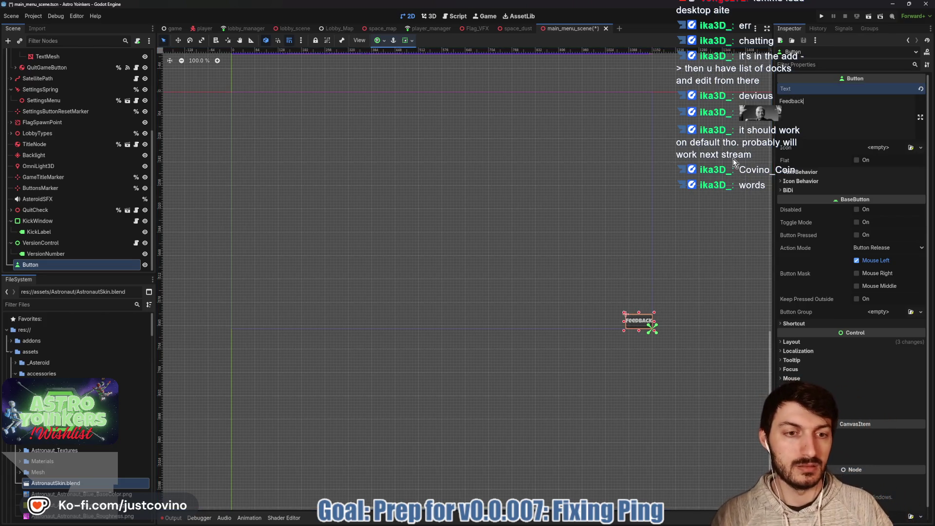
{"action": "mouse_move", "coordinate": [624, 321]}
{"action": "left_mouse_down"}
{"action": "mouse_move", "coordinate": [603, 322]}
{"action": "mouse_move", "coordinate": [629, 307]}
{"action": "mouse_move", "coordinate": [616, 301]}
{"action": "left_mouse_up"}
{"action": "key", "text": "w"}
{"action": "key", "text": "ctrl+s"}
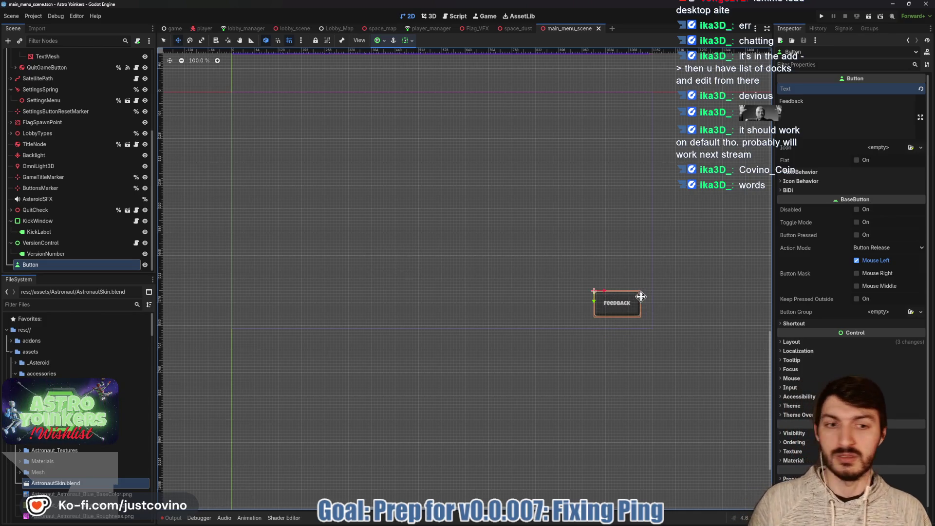
Step: Rename the Button node to FeedbackButton and save the scene
{"action": "double_click", "coordinate": [92, 265]}
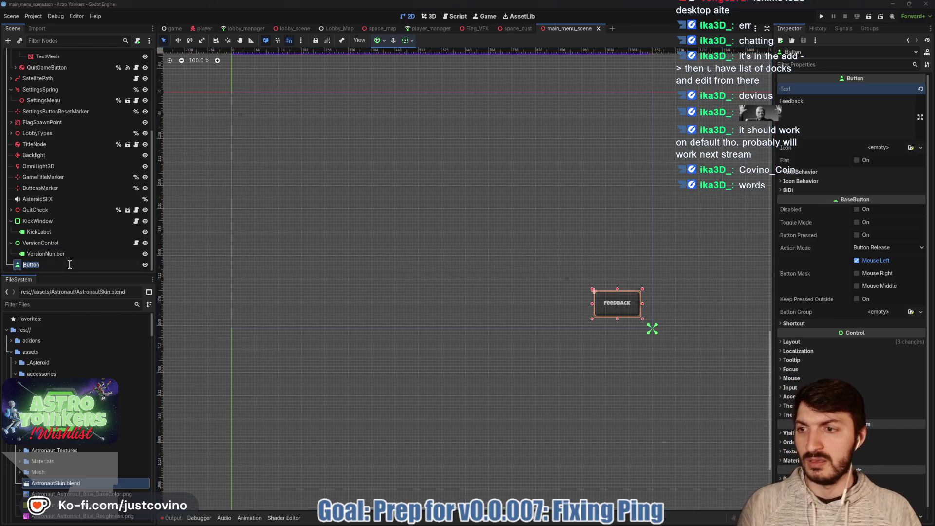
{"action": "type", "text": "Feedback"}
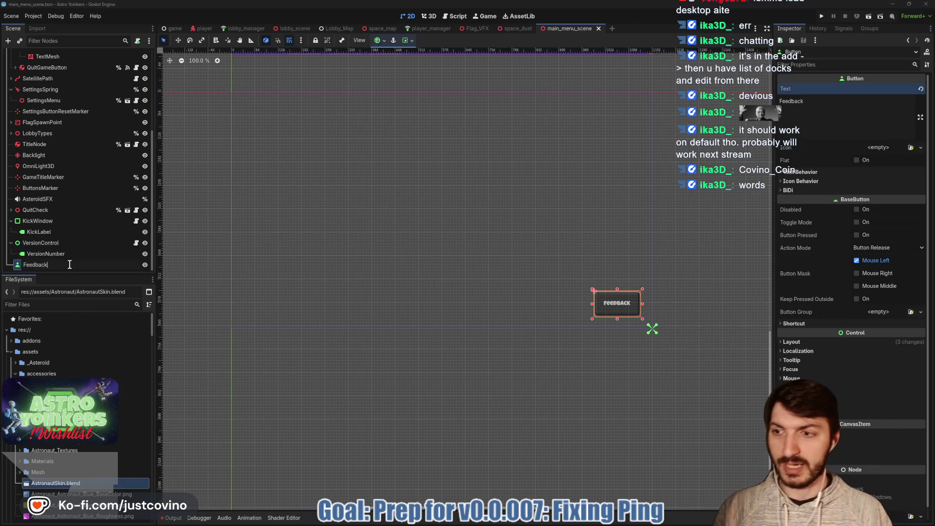
{"action": "type", "text": "Button"}
{"action": "key", "text": "Return"}
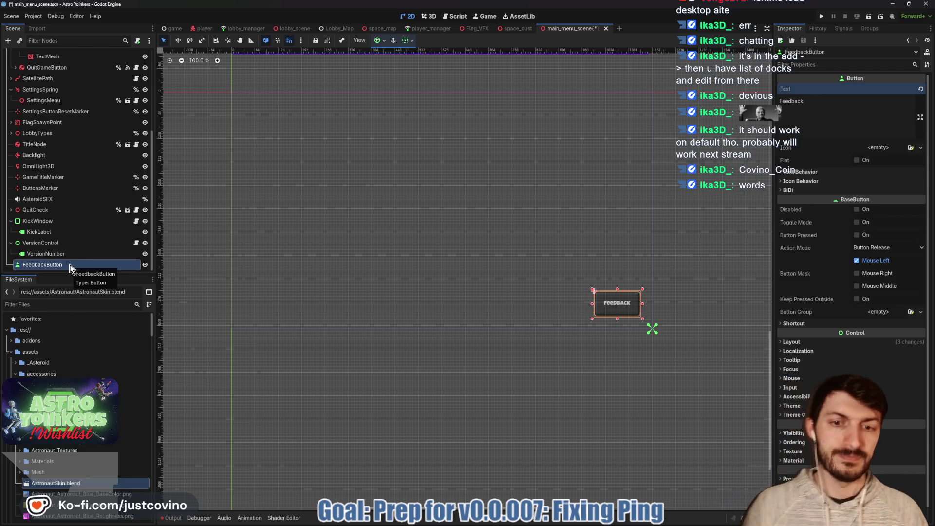
{"action": "key", "text": "ctrl+s"}
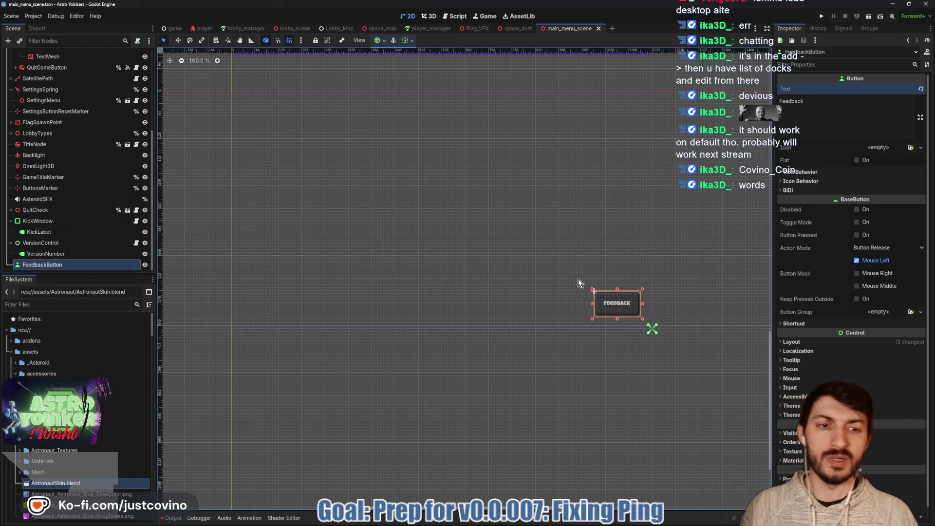
Step: Move the FeedbackButton up and to the left on the menu and save
{"action": "left_click", "coordinate": [61, 244]}
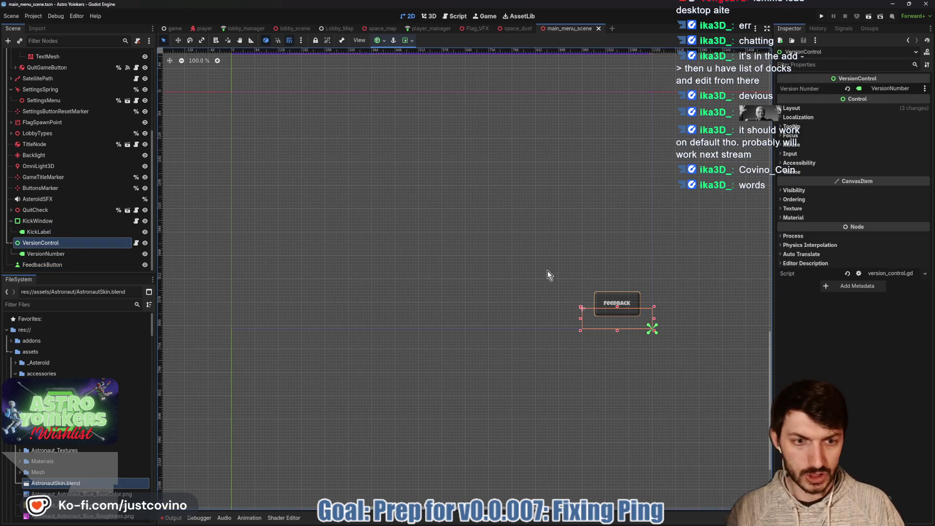
{"action": "left_click", "coordinate": [63, 266]}
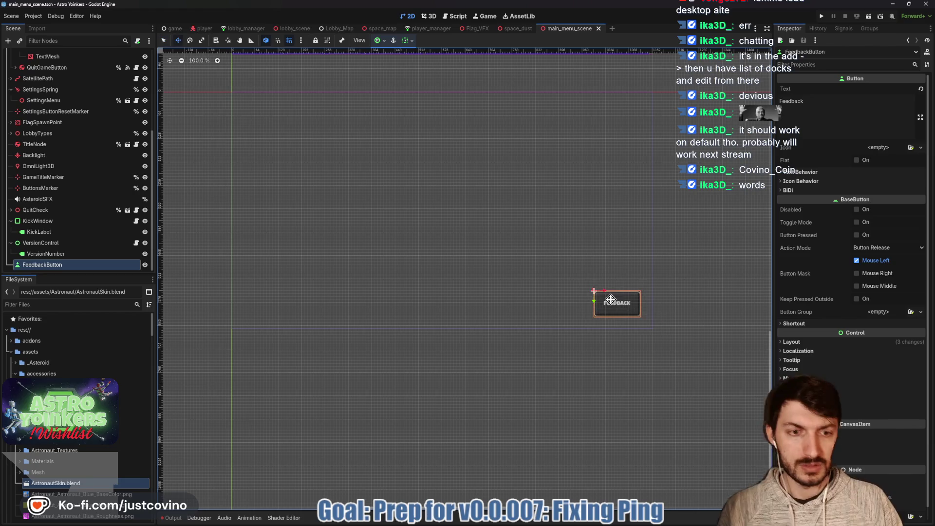
{"action": "left_click_drag", "start_coordinate": [610, 300], "coordinate": [597, 279]}
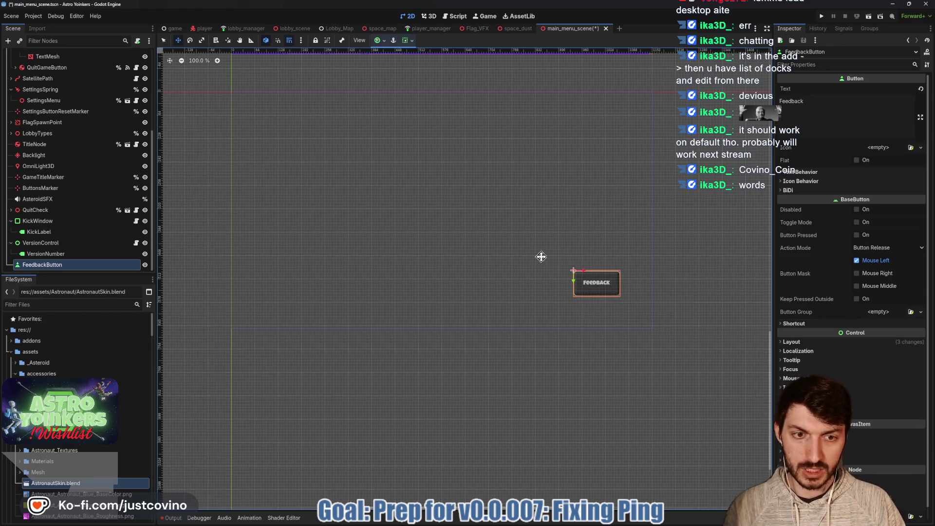
{"action": "key", "text": "ctrl+s"}
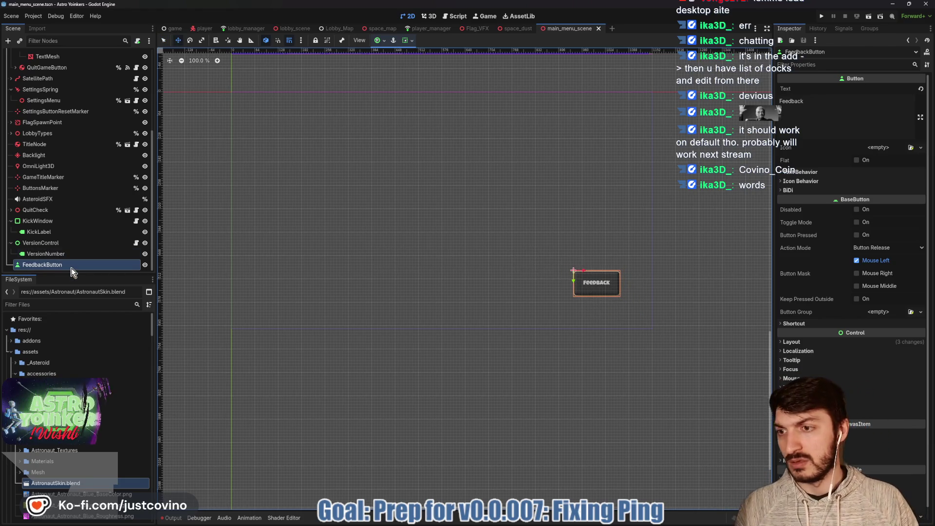
Step: Compare its placement against VersionControl, then show FeedbackButton's signals list
{"action": "left_click", "coordinate": [53, 243]}
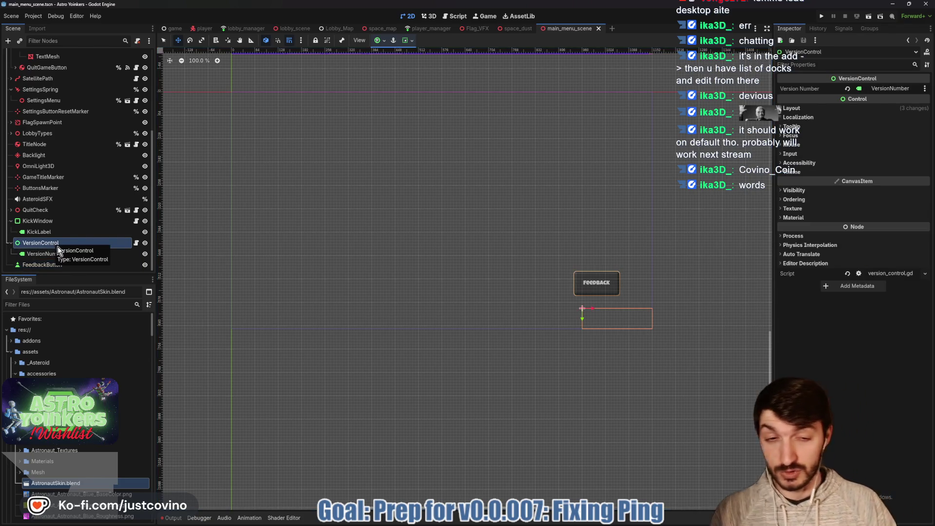
{"action": "left_click", "coordinate": [75, 265]}
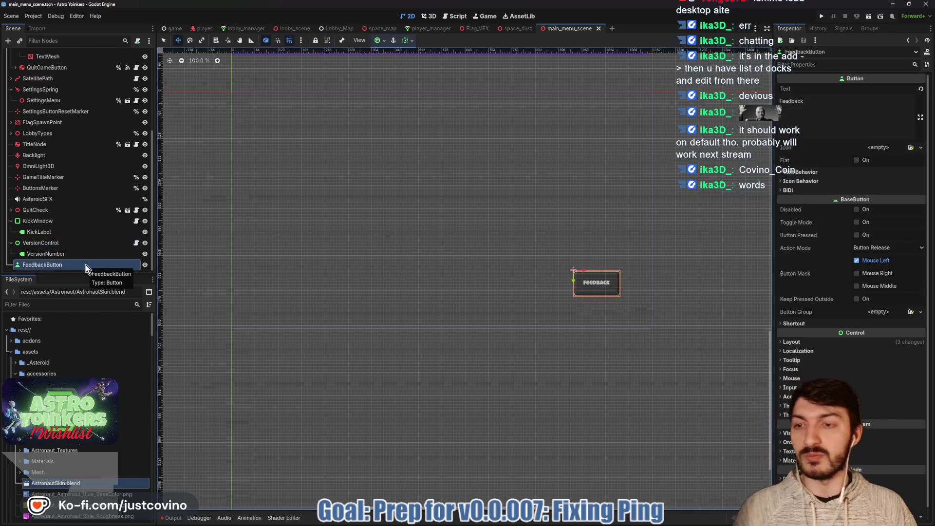
{"action": "scroll", "coordinate": [98, 241], "scroll_direction": "up", "scroll_amount": 5}
{"action": "scroll", "coordinate": [106, 234], "scroll_direction": "down", "scroll_amount": 5}
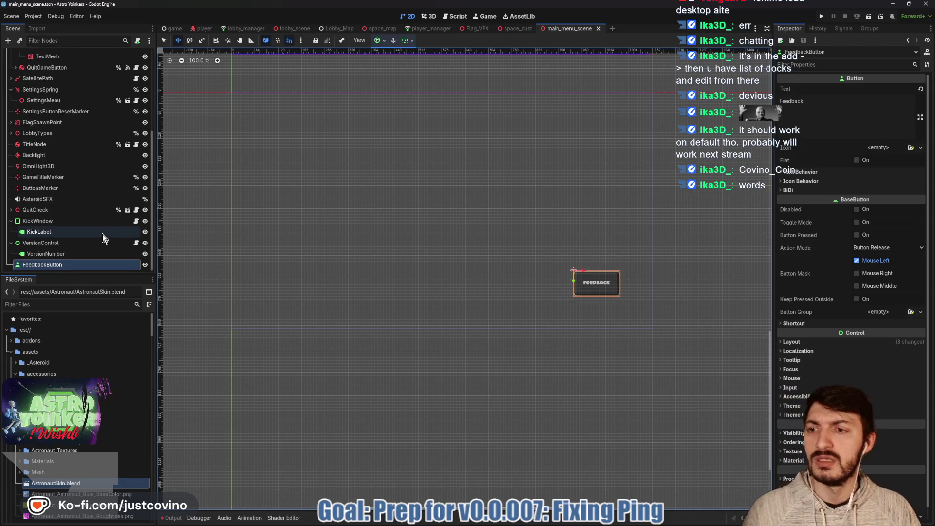
{"action": "left_click", "coordinate": [842, 29]}
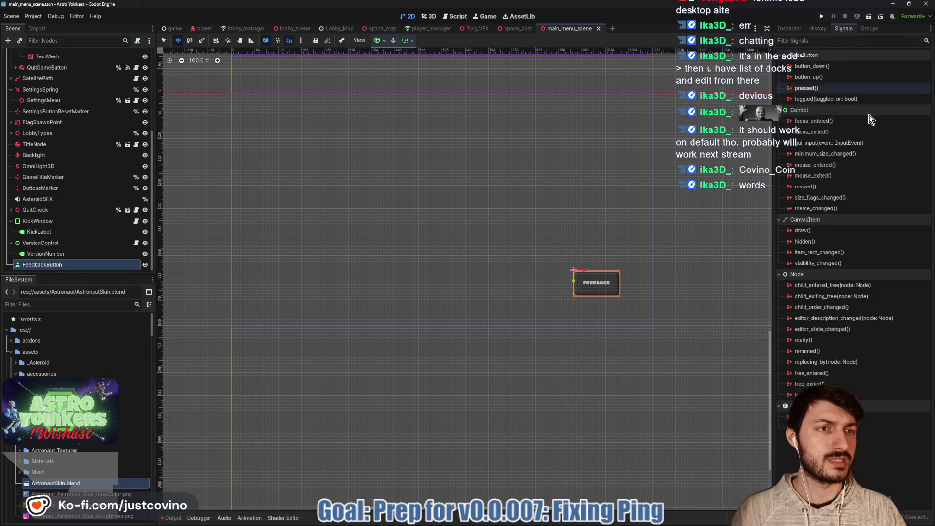
Step: Connect FeedbackButton's pressed() signal to a new handler in the MainMenuScene script
{"action": "double_click", "coordinate": [824, 87]}
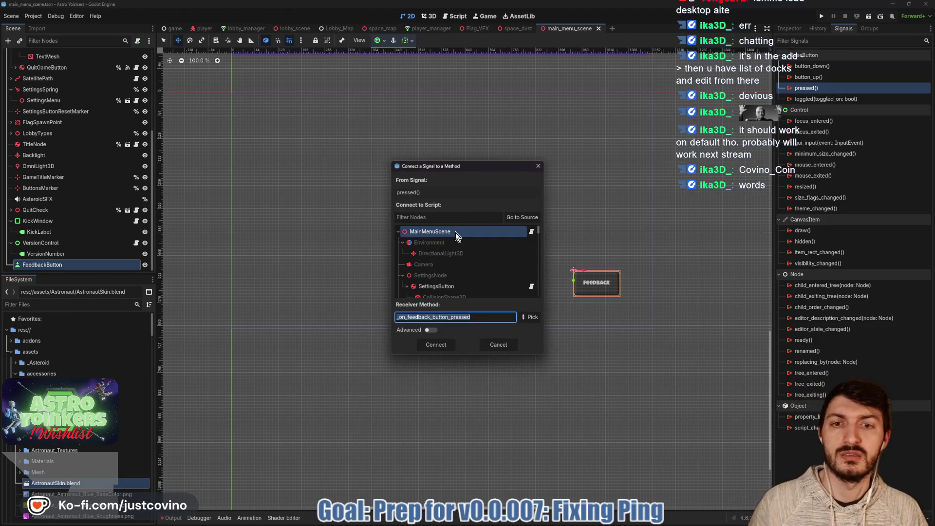
{"action": "left_click", "coordinate": [454, 232]}
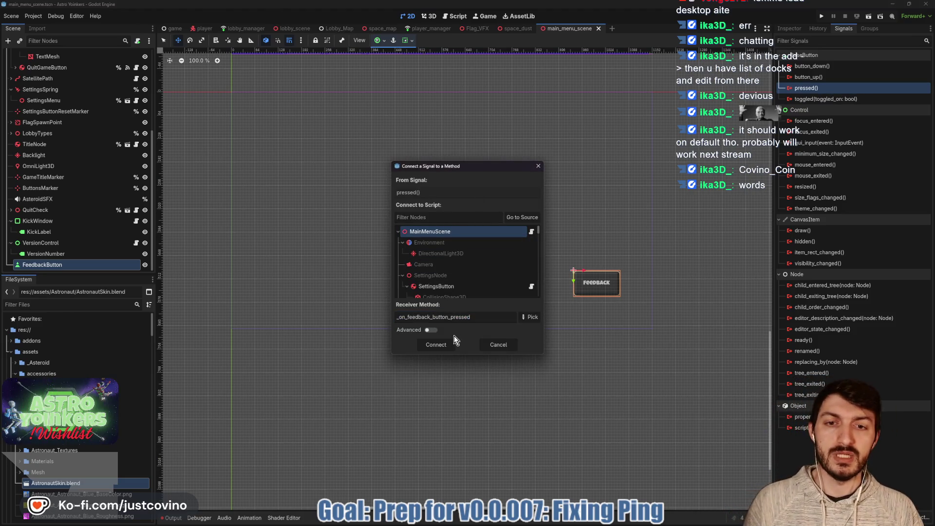
{"action": "left_click", "coordinate": [445, 345]}
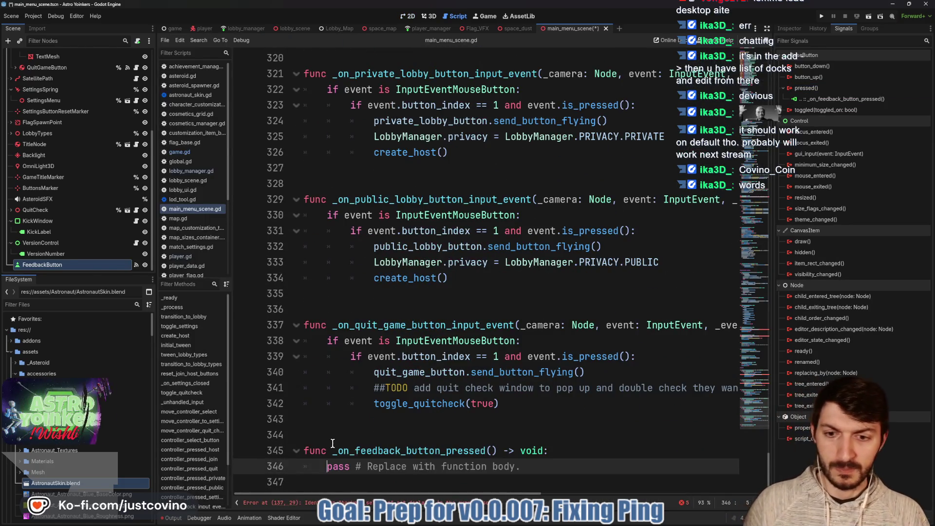
Step: Add a '## For Playtesting ##' comment above the handler and replace its pass with 'OS.'
{"action": "left_click", "coordinate": [342, 433]}
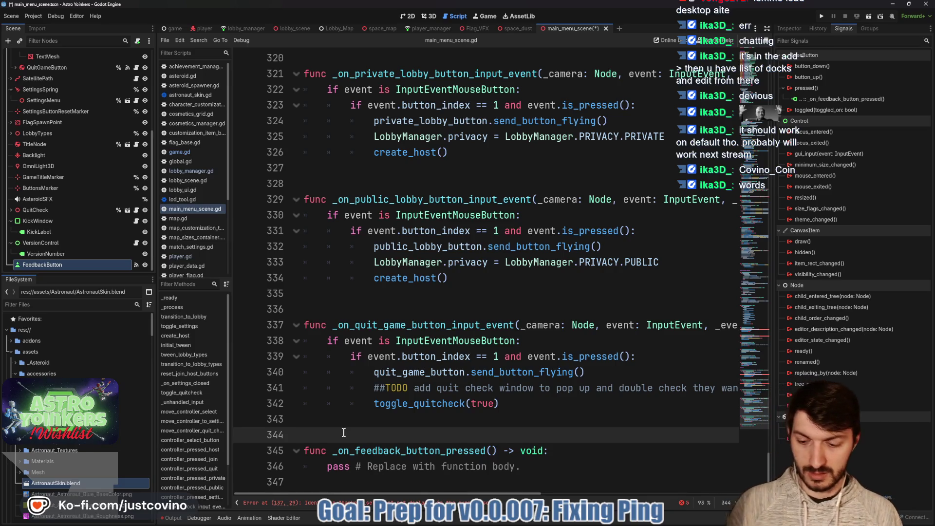
{"action": "key", "text": "Return"}
{"action": "type", "text": "##"}
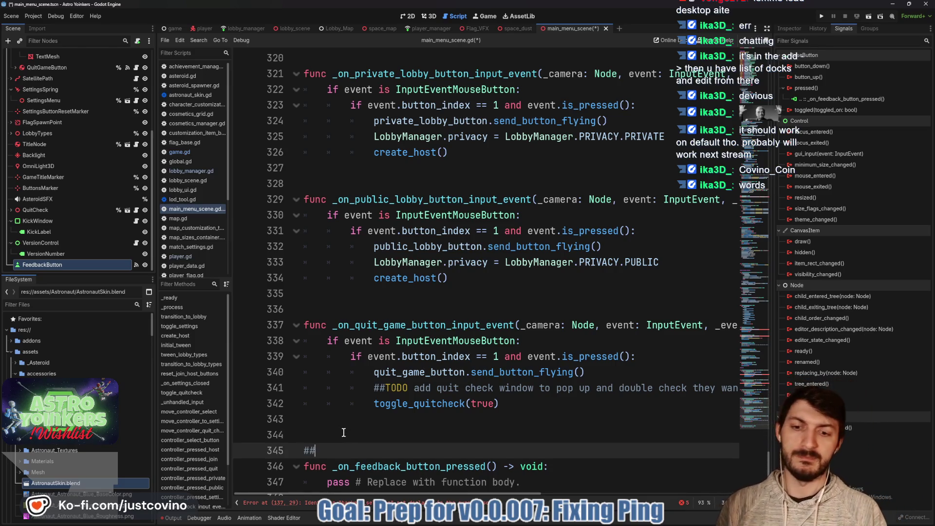
{"action": "type", "text": " For Playtesting ##"}
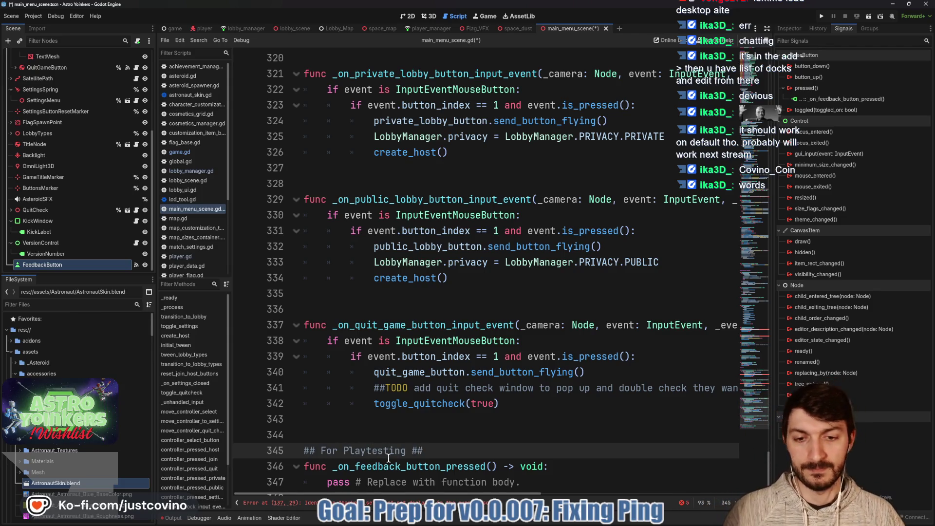
{"action": "scroll", "coordinate": [388, 457], "scroll_direction": "down", "scroll_amount": 1}
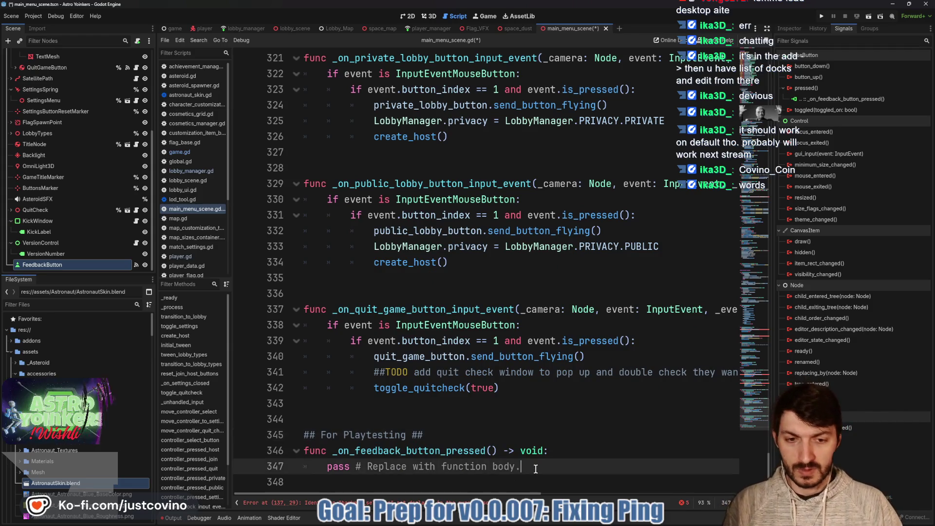
{"action": "left_click", "coordinate": [533, 469]}
{"action": "key", "text": "BackSpace"}
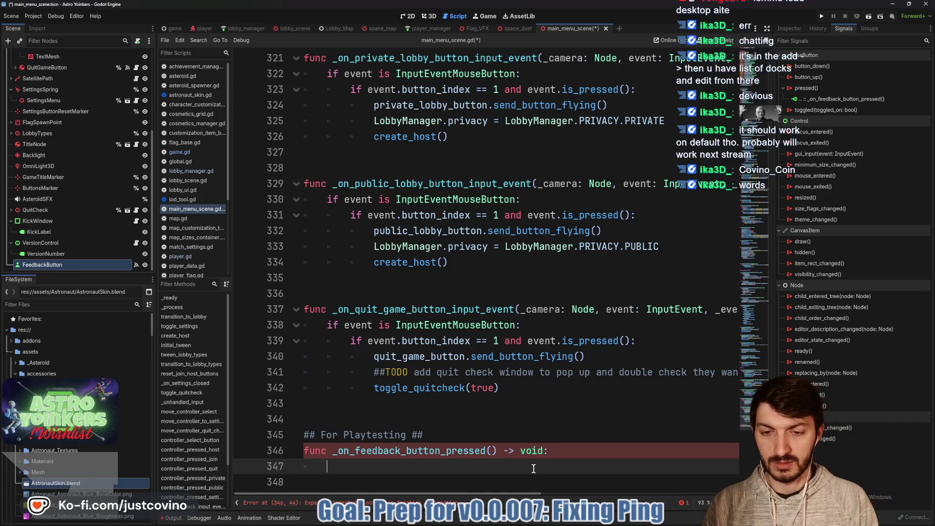
{"action": "type", "text": "OS.op"}
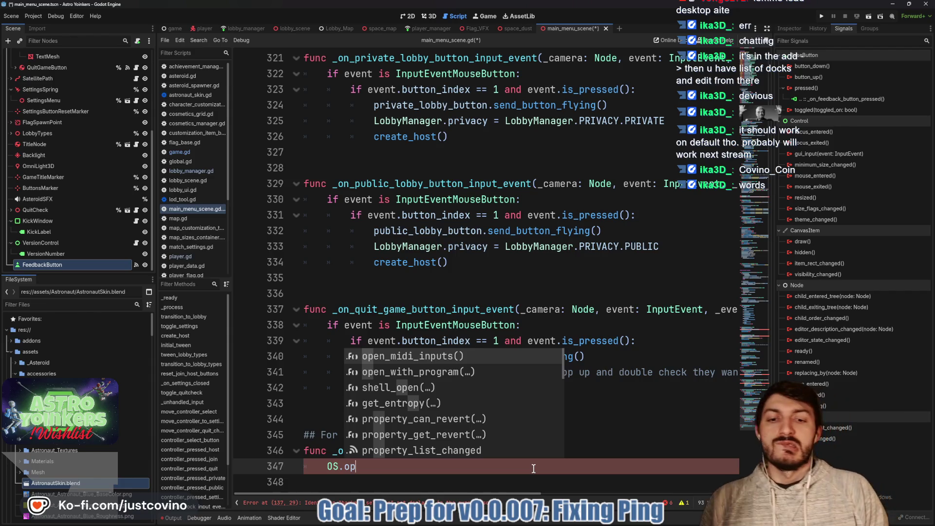
{"action": "key", "text": "BackSpace"}
{"action": "key", "text": "BackSpace"}
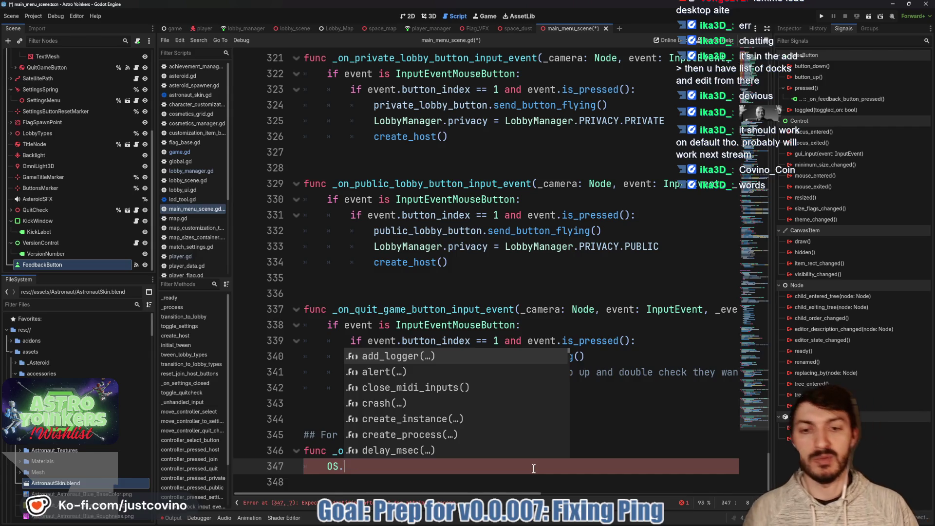
{"action": "key", "text": "alt+Tab"}
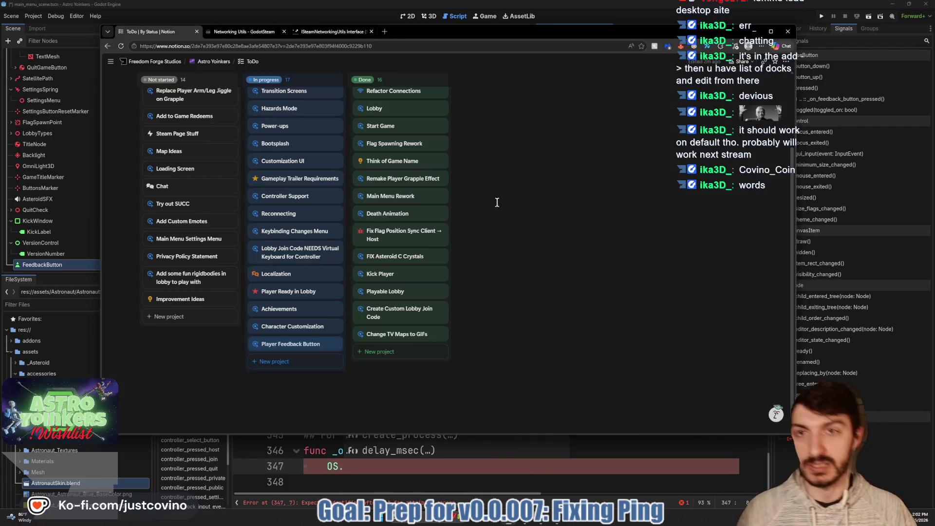
Step: Search the web for 'godot how to open link'
{"action": "left_click", "coordinate": [359, 31]}
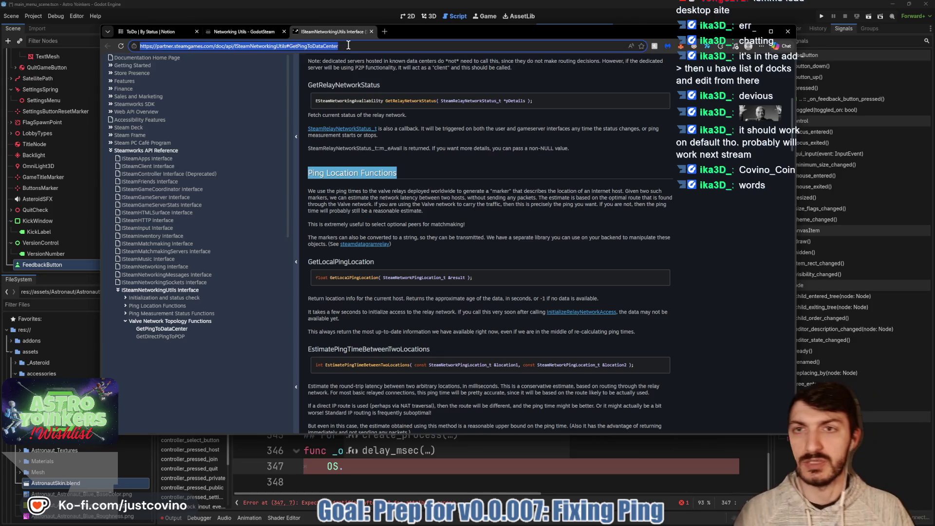
{"action": "left_click", "coordinate": [348, 45]}
{"action": "type", "text": "godot"}
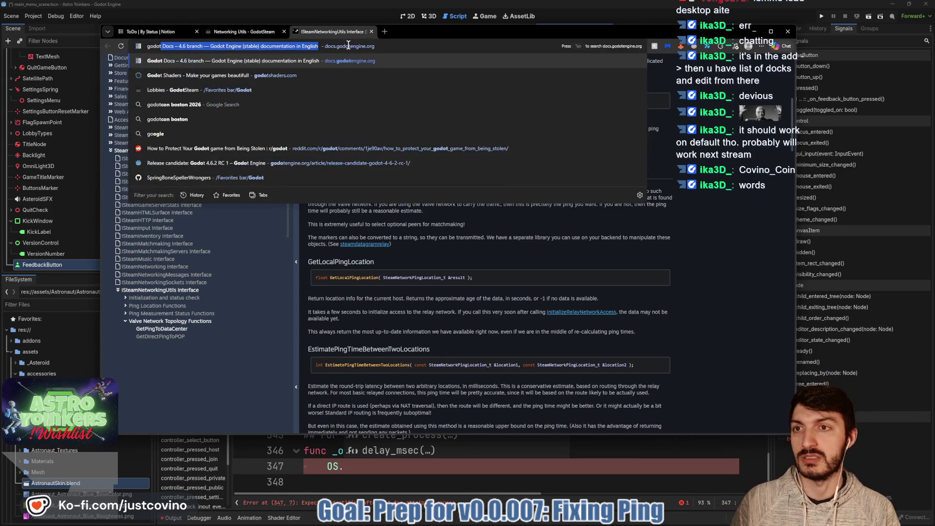
{"action": "type", "text": " how to open link"}
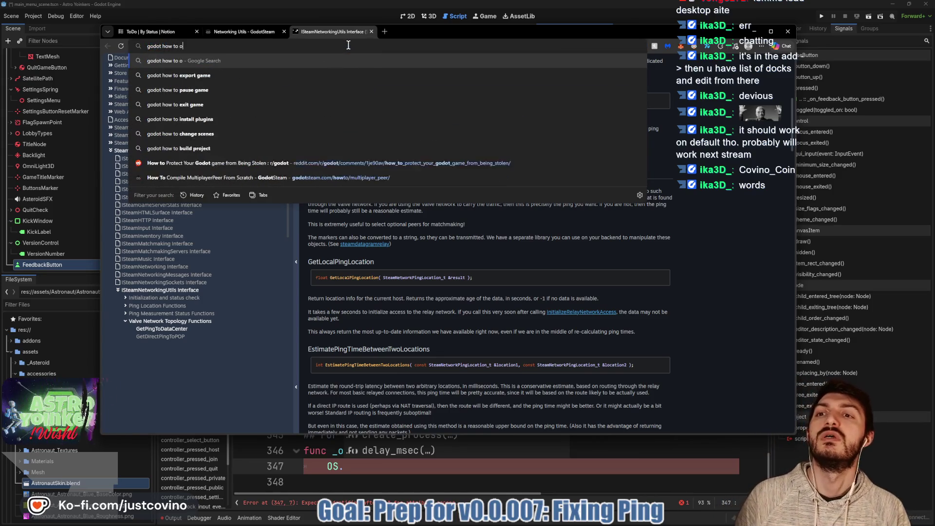
{"action": "key", "text": "Return"}
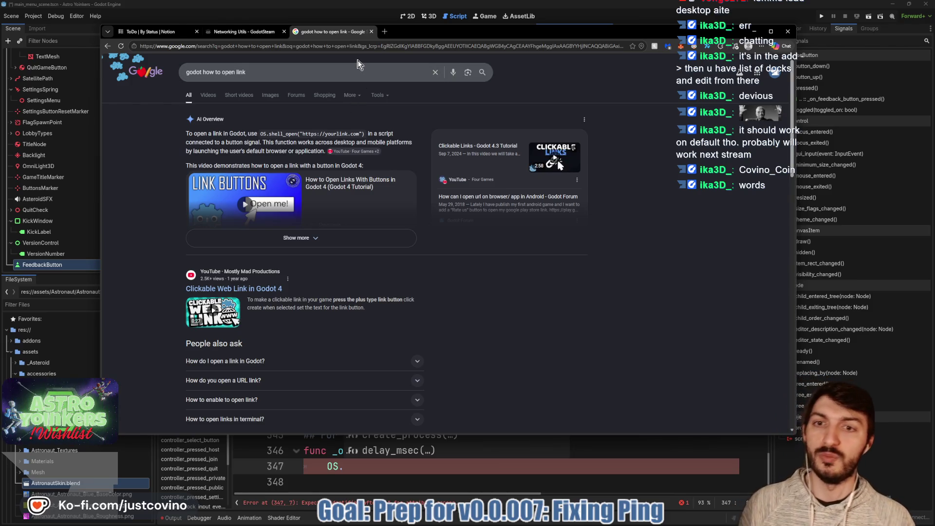
Step: Open the Reddit answer's linked shell_open docs, close the Reddit thread, and return to Godot
{"action": "scroll", "coordinate": [418, 130], "scroll_direction": "down", "scroll_amount": 3}
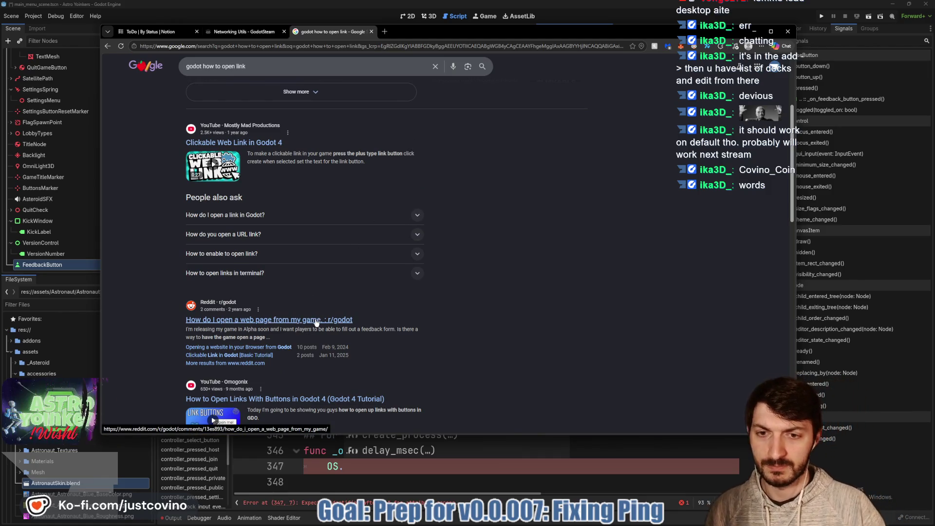
{"action": "left_click", "coordinate": [315, 319]}
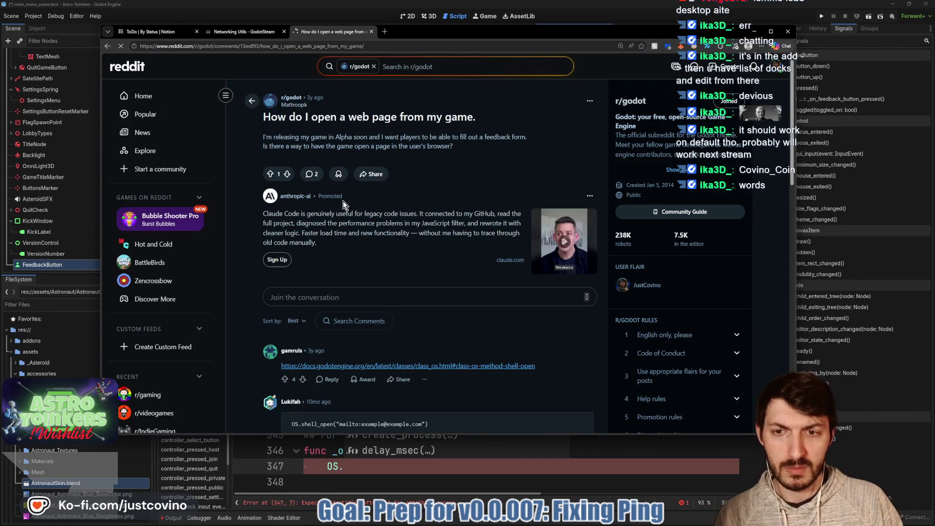
{"action": "scroll", "coordinate": [343, 201], "scroll_direction": "down", "scroll_amount": 5}
{"action": "left_click", "coordinate": [442, 249]}
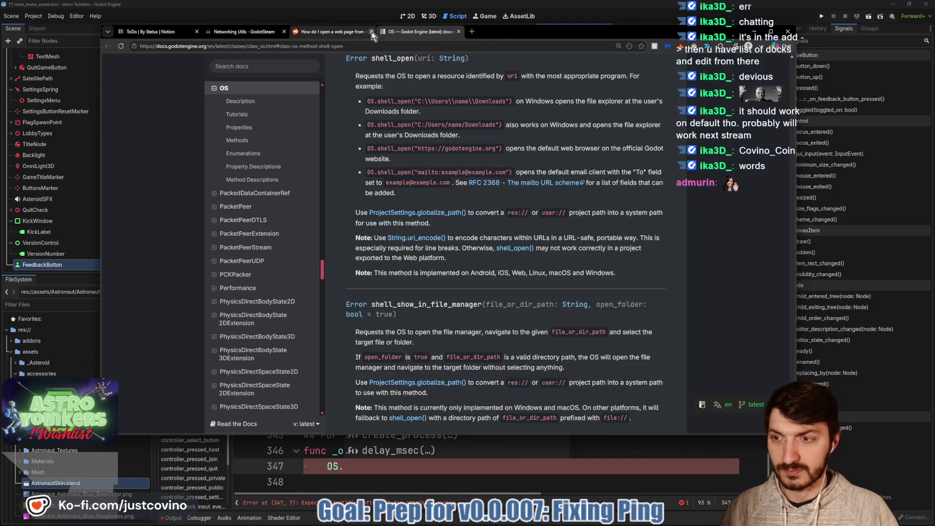
{"action": "left_click", "coordinate": [372, 31]}
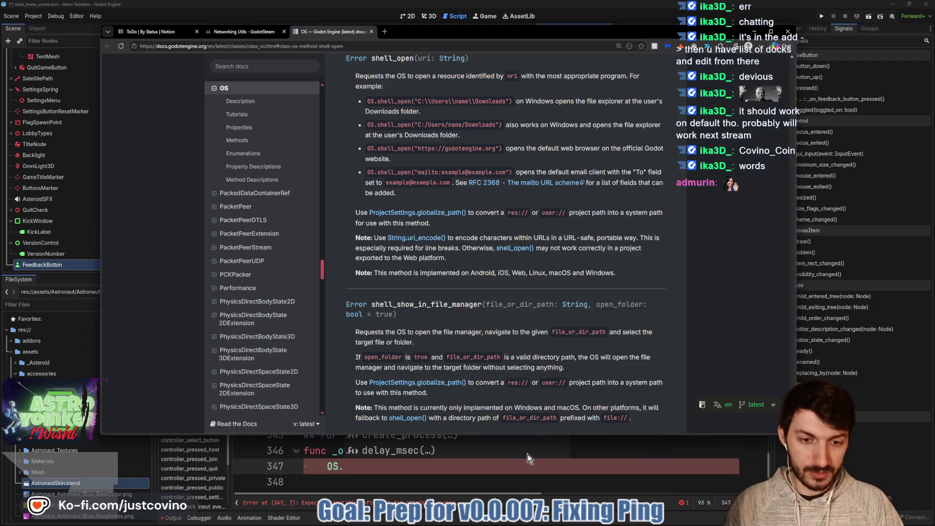
{"action": "left_click", "coordinate": [530, 460]}
Step: Complete the handler line as OS.shell_open("") and bring the shell_open docs back up
{"action": "type", "text": "hell"}
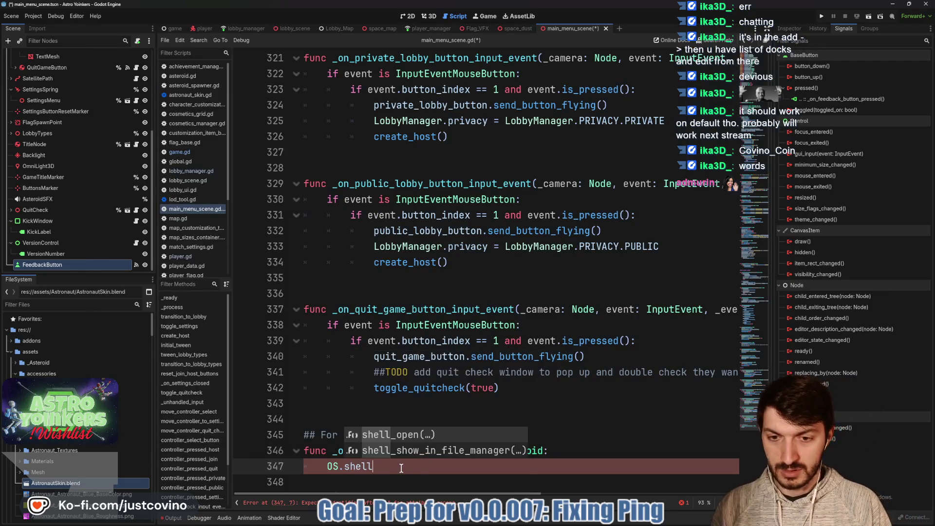
{"action": "key", "text": "Return"}
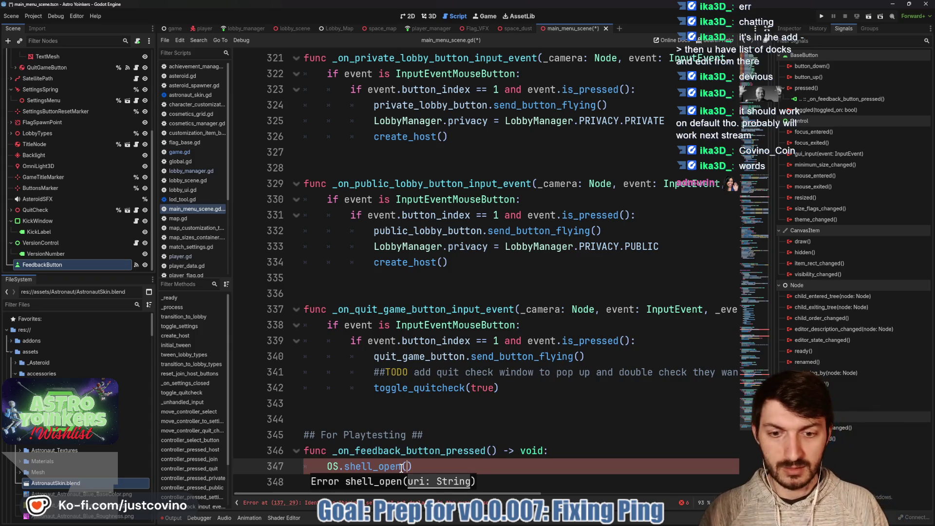
{"action": "type", "text": "\""}
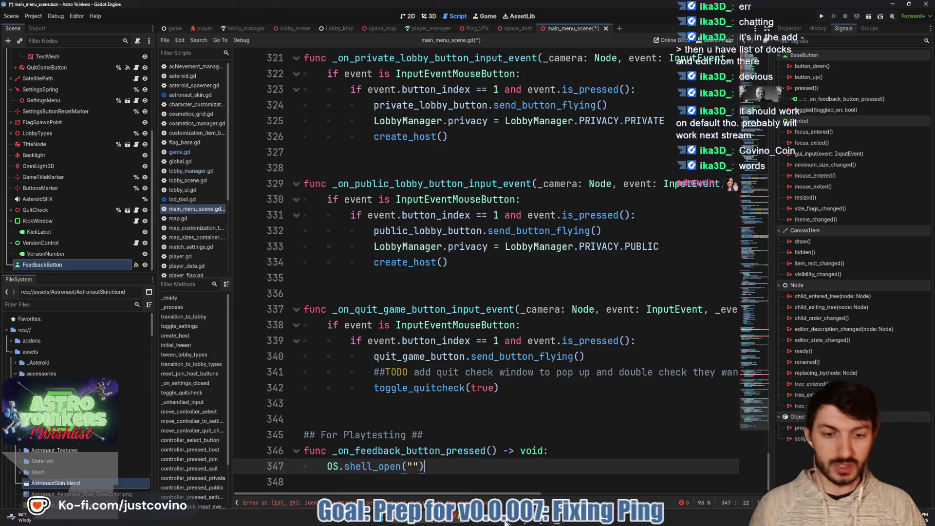
{"action": "mouse_move", "coordinate": [511, 522]}
{"action": "left_click", "coordinate": [509, 479]}
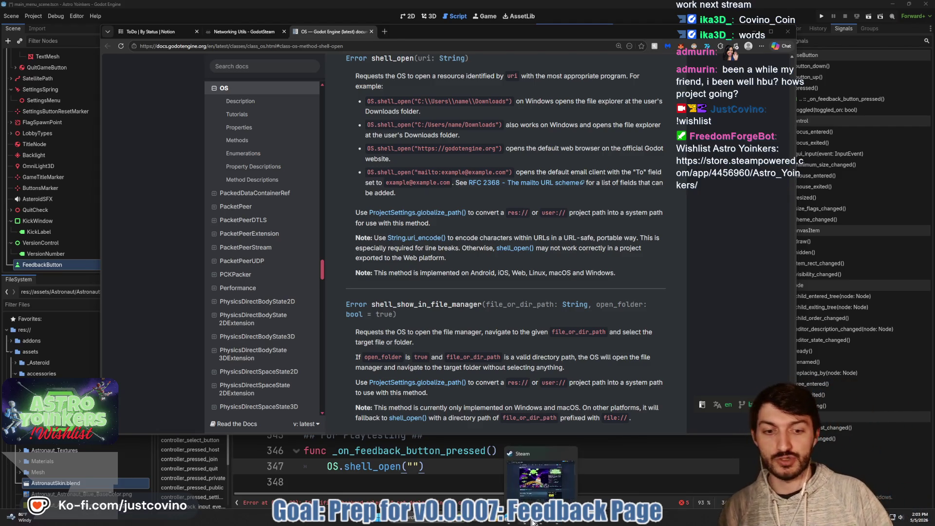
Step: Browse the Astro Yoinkers Steam store screenshots, then return to the Godot script editor
{"action": "left_click", "coordinate": [542, 522]}
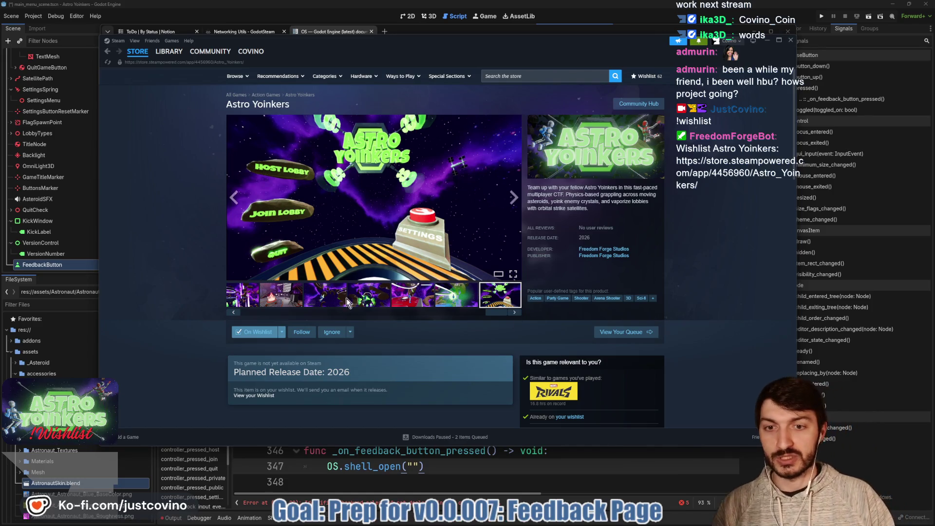
{"action": "left_click", "coordinate": [294, 302]}
{"action": "left_click", "coordinate": [252, 299]}
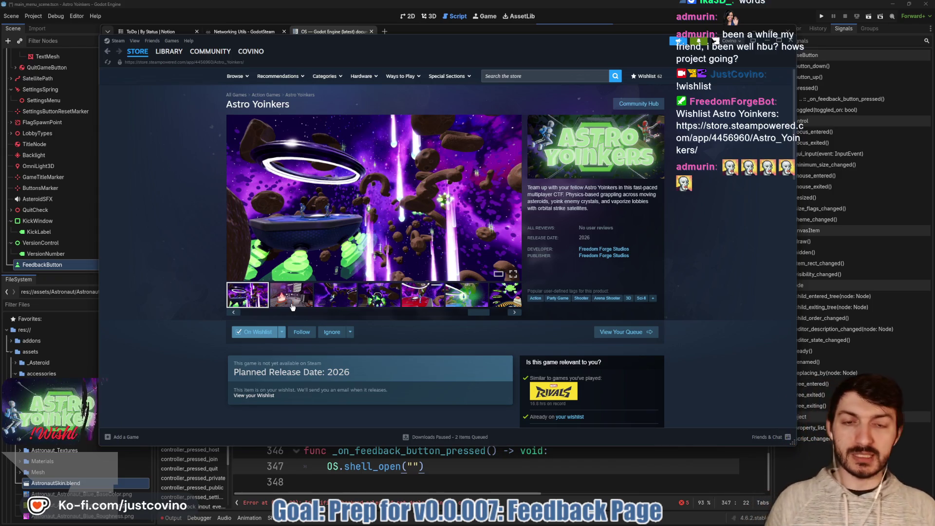
{"action": "left_click", "coordinate": [435, 465]}
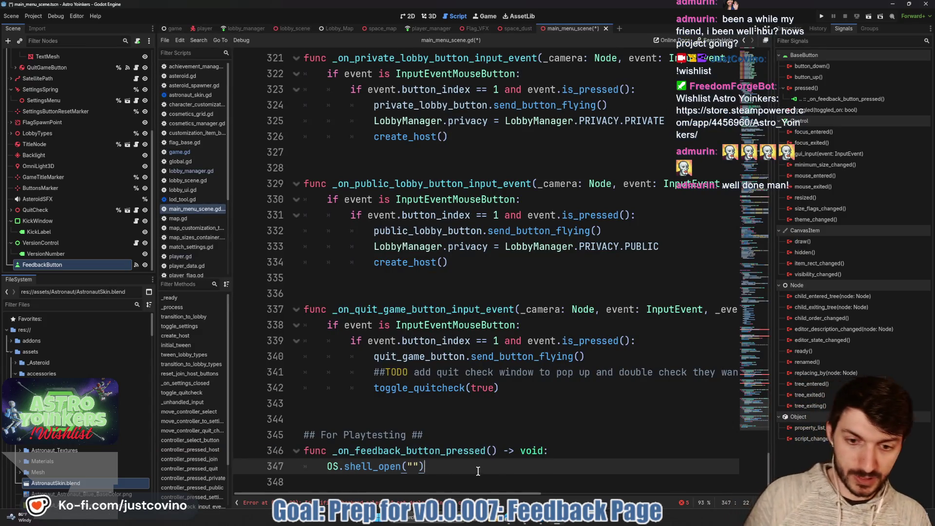
Step: Save the main menu scene and load google.com in a new browser tab
{"action": "key", "text": "ctrl+s"}
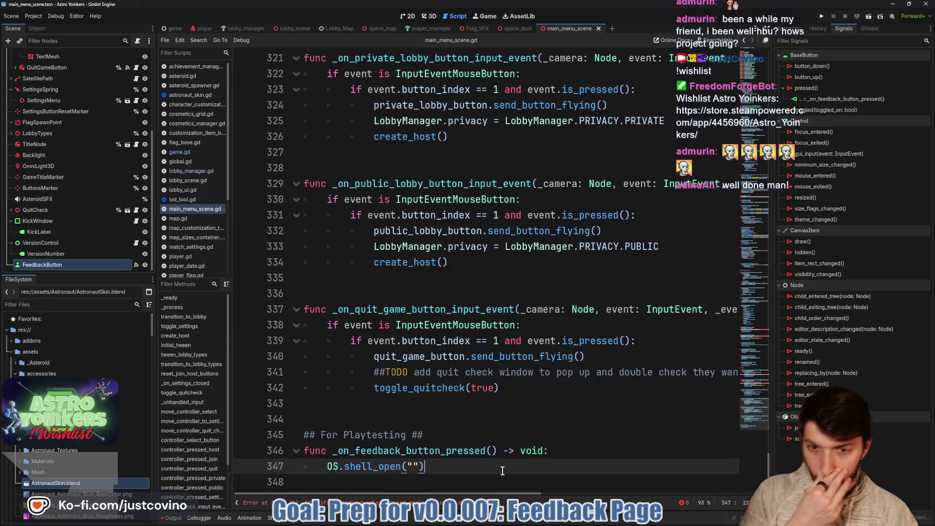
{"action": "key", "text": "alt+Tab"}
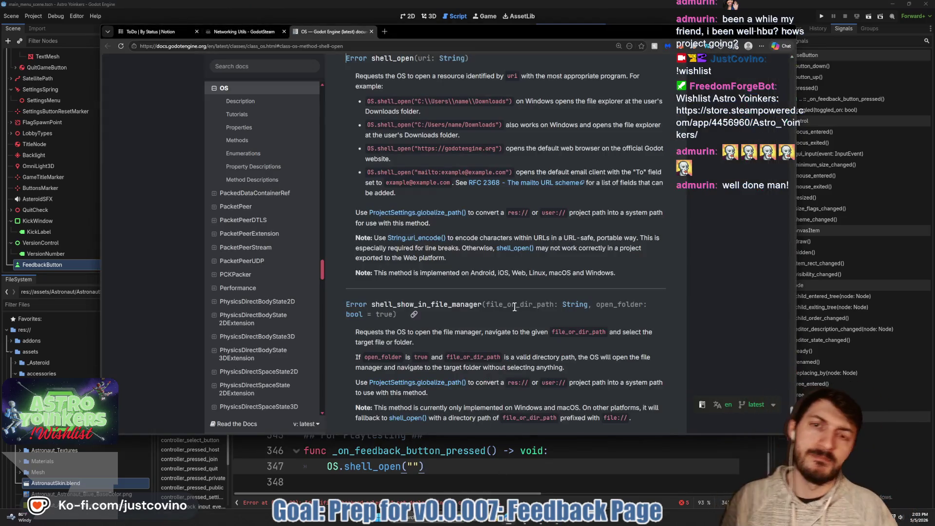
{"action": "left_click", "coordinate": [384, 32]}
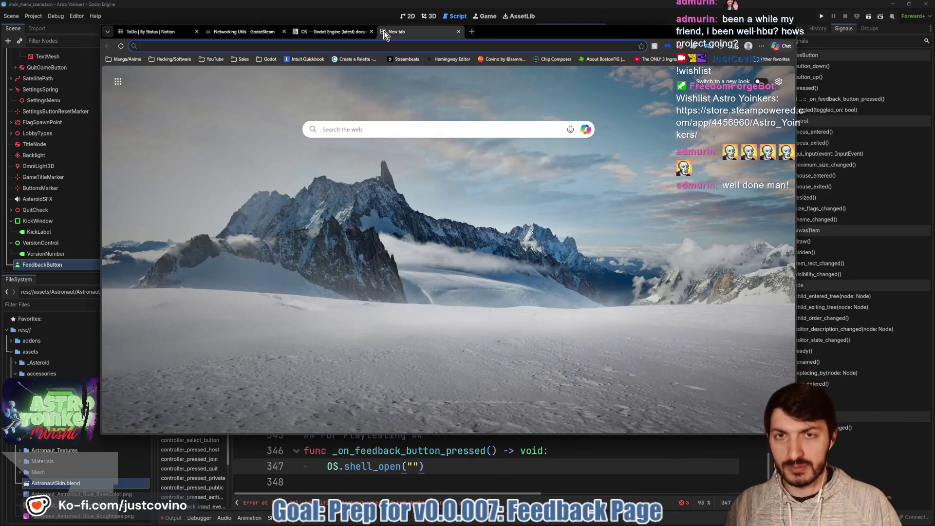
{"action": "type", "text": "google.com"}
{"action": "key", "text": "Return"}
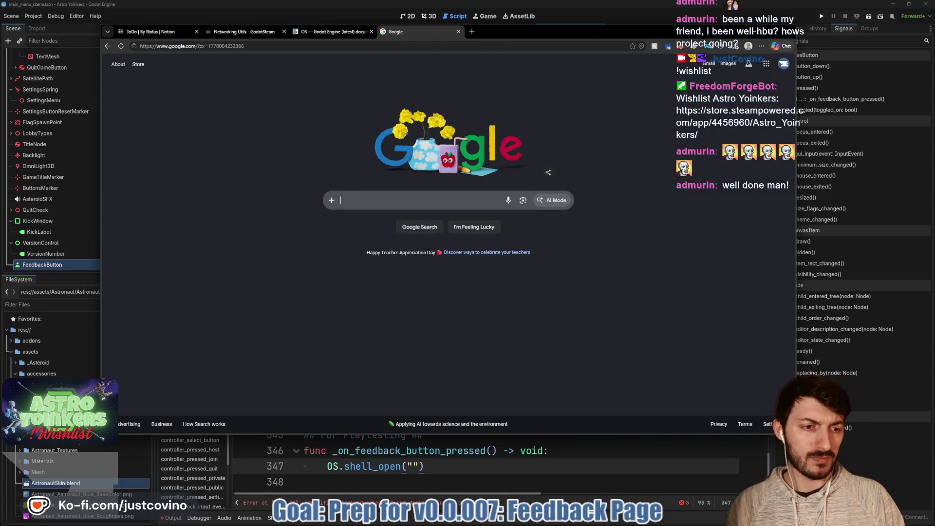
Step: Shrink and hide the browser, then place the Google Forms window over the editor
{"action": "mouse_move", "coordinate": [794, 433]}
{"action": "left_mouse_down"}
{"action": "mouse_move", "coordinate": [698, 399]}
{"action": "mouse_move", "coordinate": [609, 296]}
{"action": "left_mouse_up"}
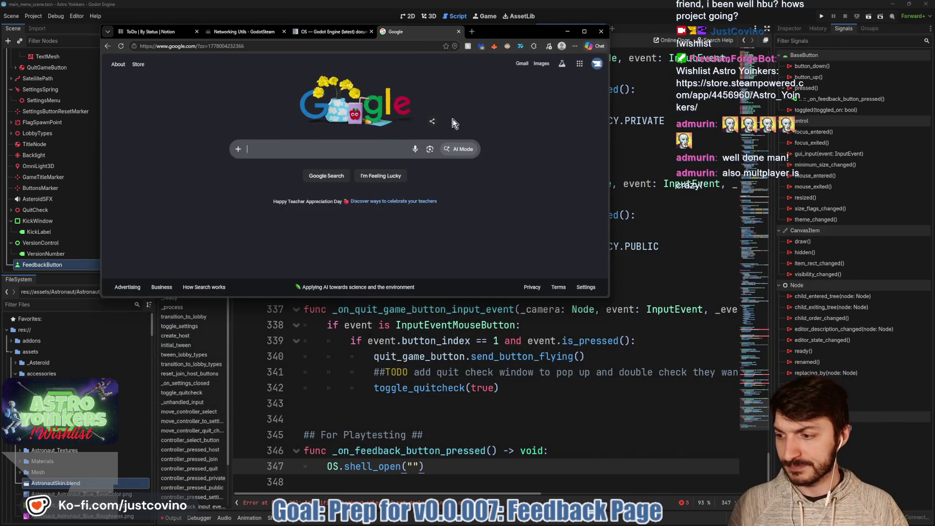
{"action": "left_click", "coordinate": [568, 31]}
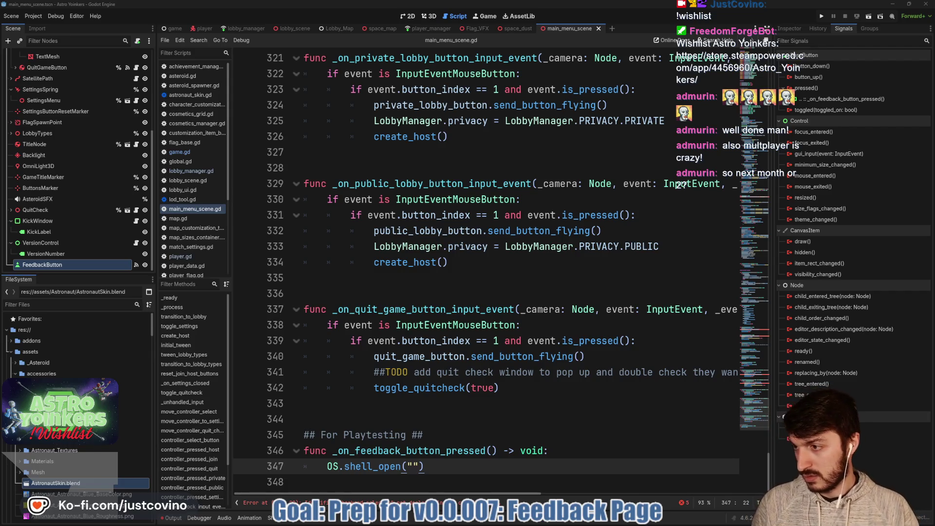
{"action": "mouse_move", "coordinate": [0, 107]}
{"action": "left_mouse_down"}
{"action": "mouse_move", "coordinate": [515, 69]}
{"action": "mouse_move", "coordinate": [536, 83]}
{"action": "left_mouse_up"}
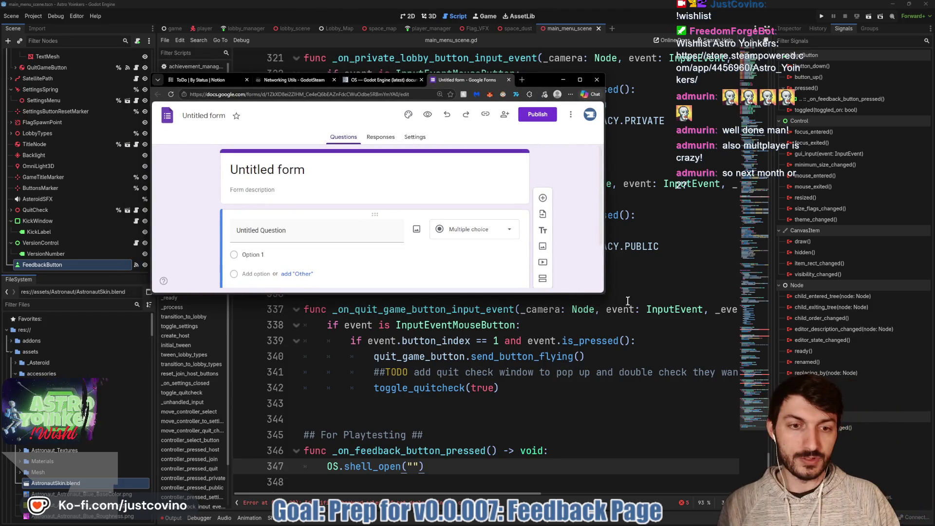
Step: Enlarge the Google Forms window and open the untitled form's Theme panel
{"action": "mouse_move", "coordinate": [604, 292]}
{"action": "left_mouse_down"}
{"action": "mouse_move", "coordinate": [699, 431]}
{"action": "mouse_move", "coordinate": [755, 463]}
{"action": "left_mouse_up"}
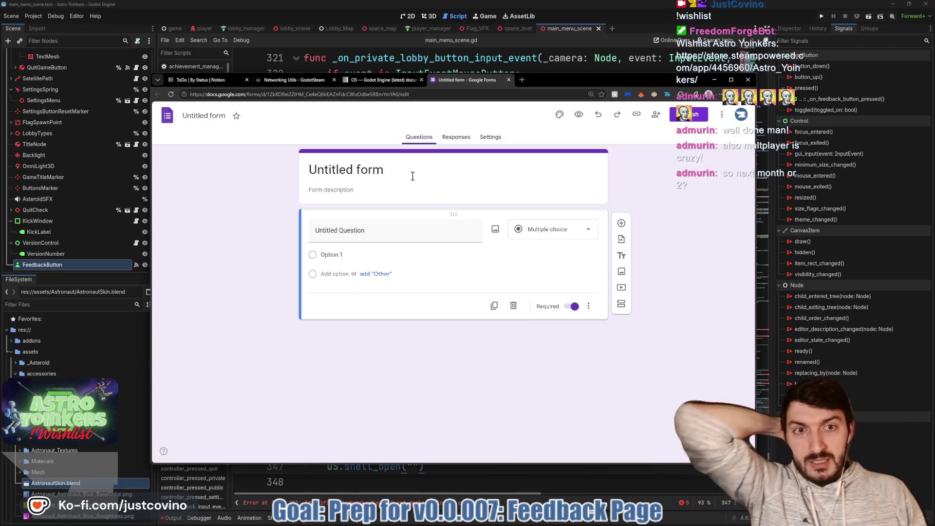
{"action": "left_click", "coordinate": [414, 172]}
{"action": "left_click", "coordinate": [560, 116]}
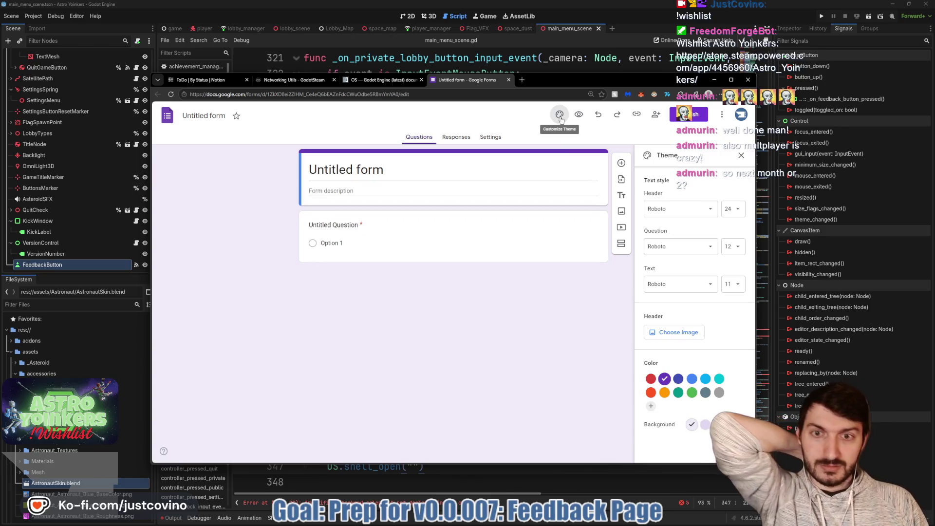
Step: Add Luckiest Guy from More fonts and set it as the form's header font
{"action": "left_click", "coordinate": [691, 215]}
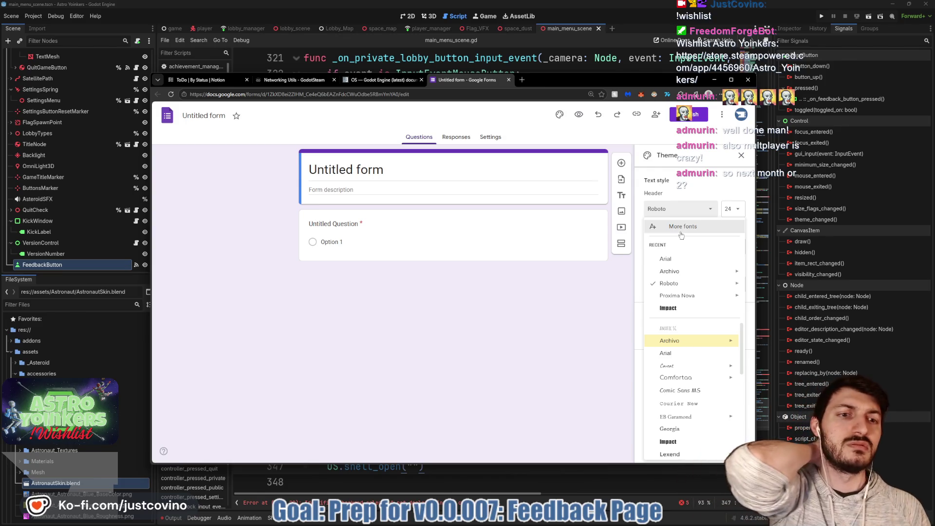
{"action": "left_click", "coordinate": [681, 227]}
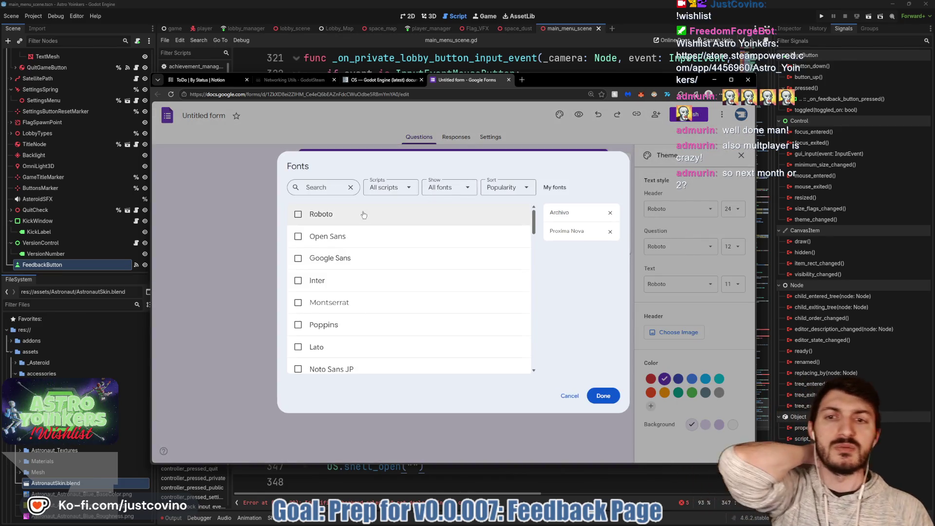
{"action": "left_click", "coordinate": [334, 189]}
{"action": "type", "text": "luck"}
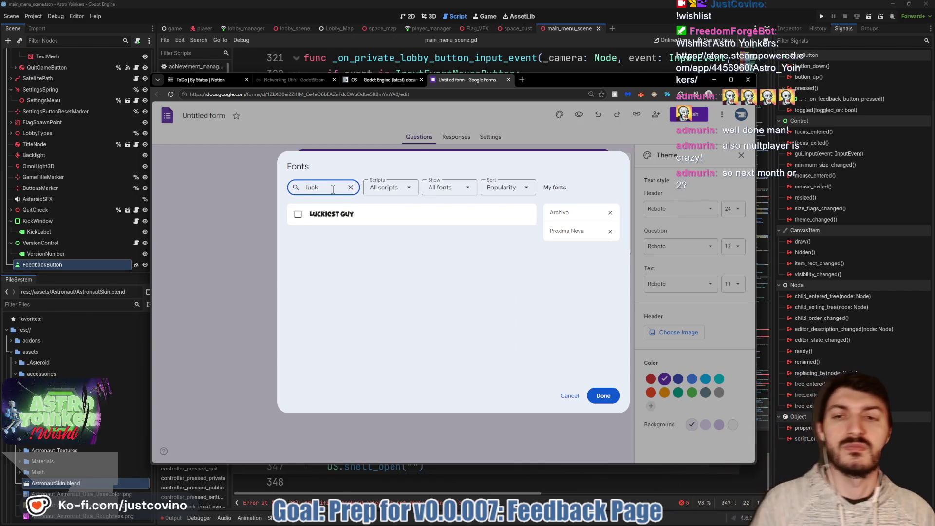
{"action": "left_click", "coordinate": [298, 214]}
{"action": "left_click", "coordinate": [604, 394]}
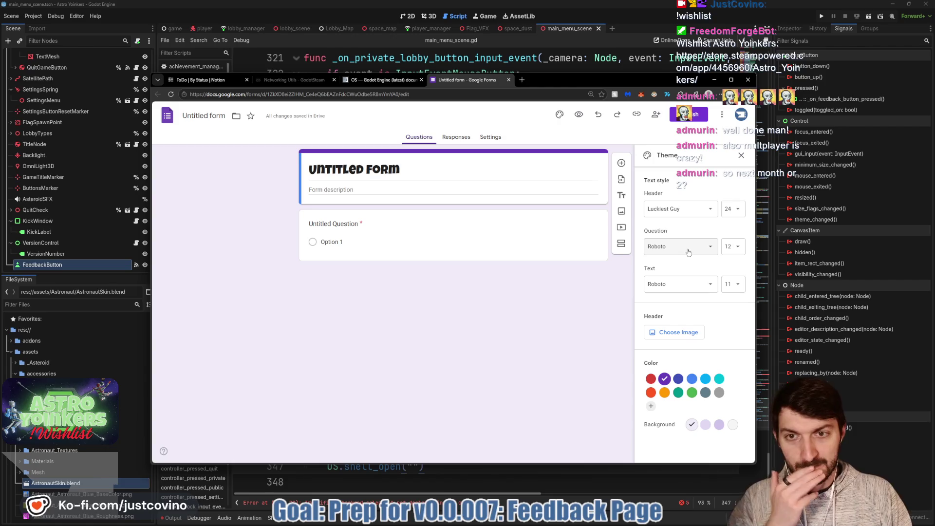
{"action": "left_click", "coordinate": [387, 166]}
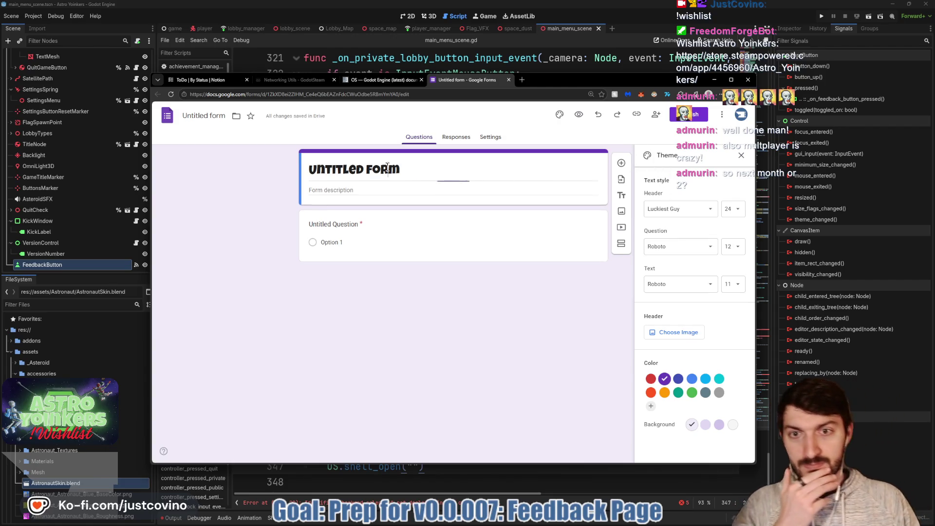
Step: Title the form and its document 'Astro Yoinkers Playtest'
{"action": "left_click_drag", "start_coordinate": [405, 169], "coordinate": [297, 159]}
{"action": "type", "text": "A"}
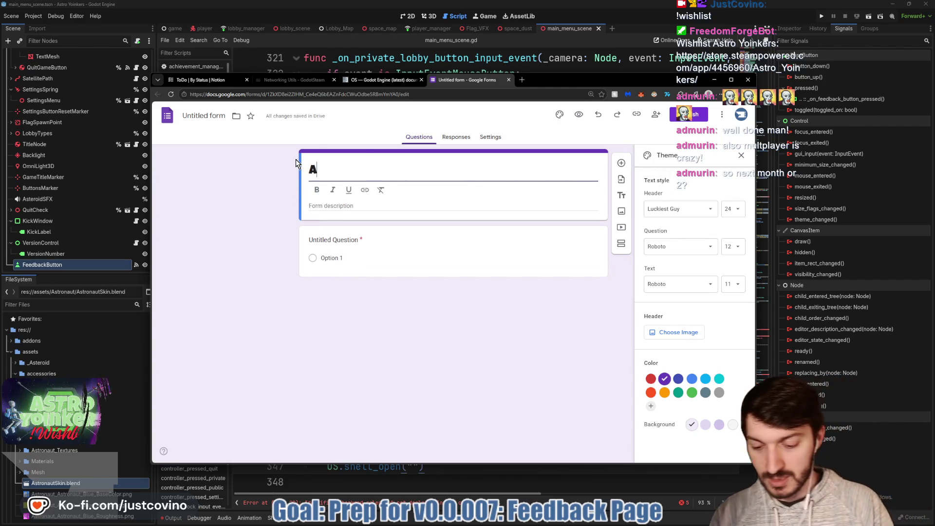
{"action": "type", "text": "stro Yoinker"}
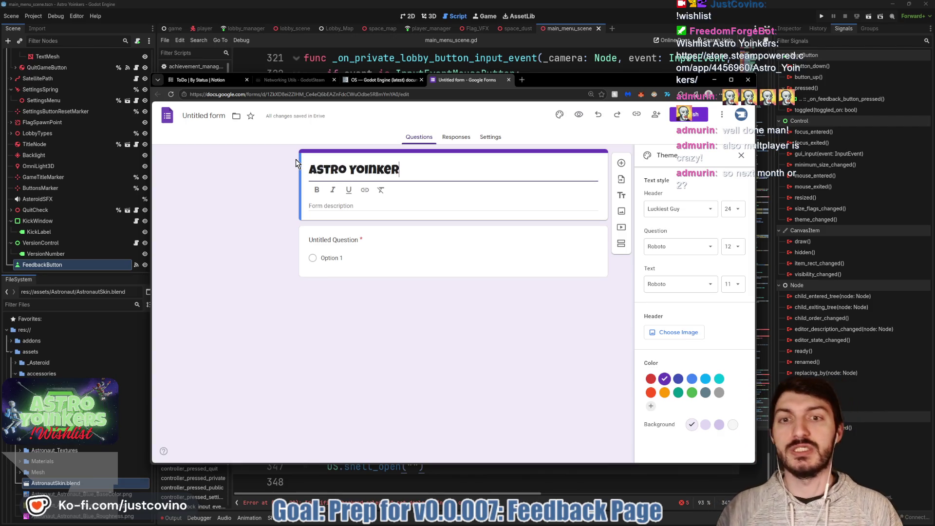
{"action": "type", "text": "s Playtes"}
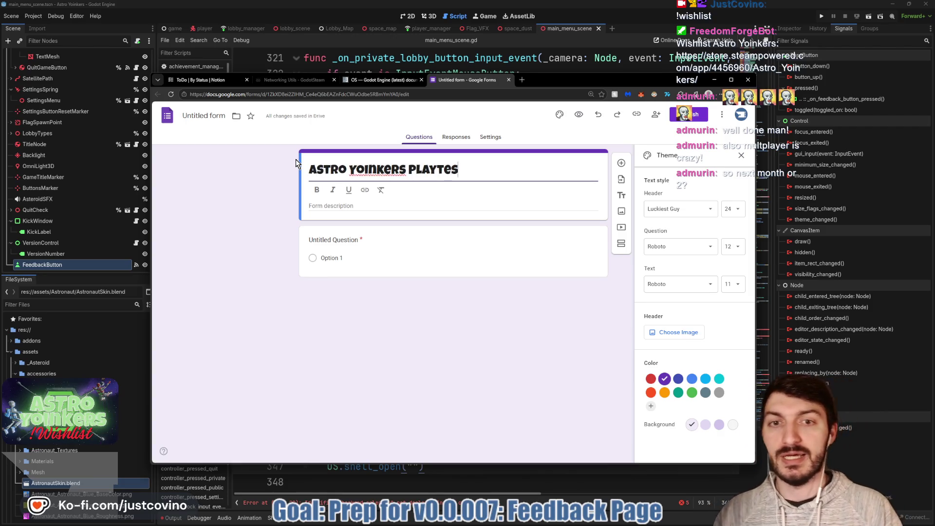
{"action": "type", "text": "t"}
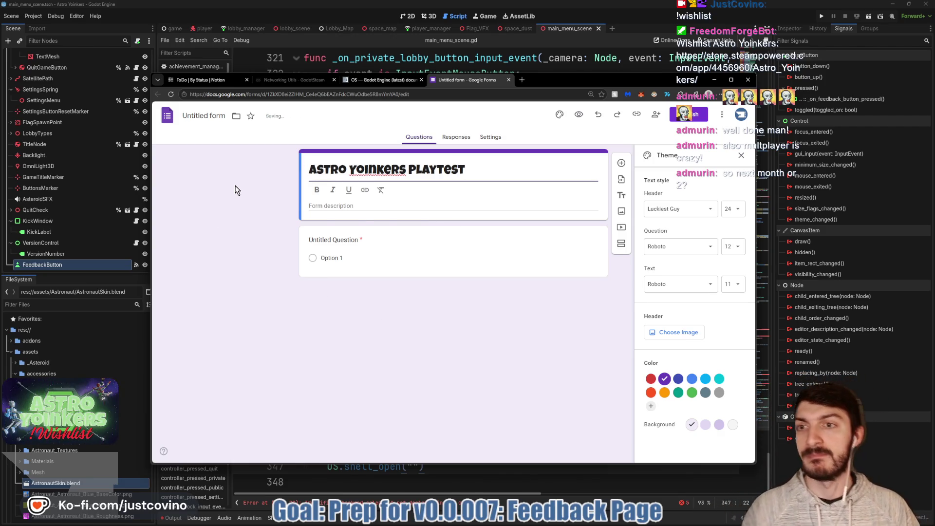
{"action": "left_click", "coordinate": [215, 116]}
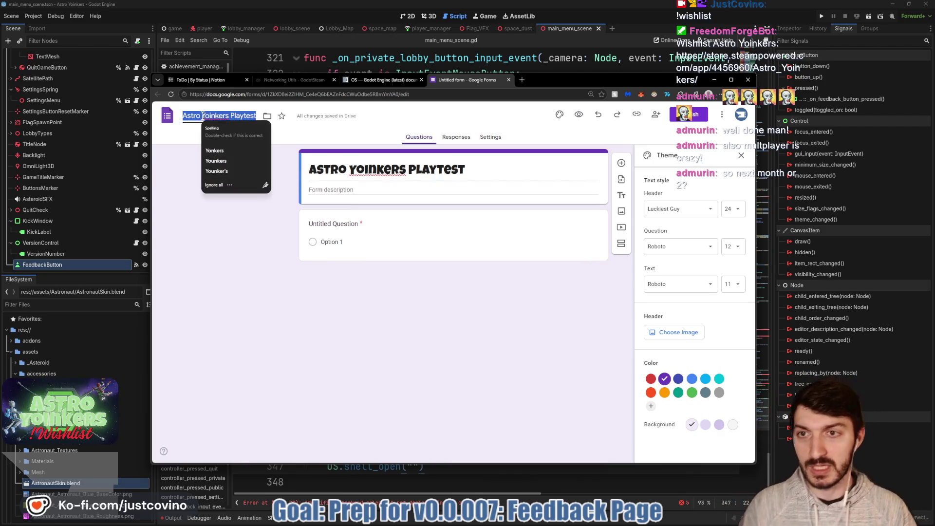
{"action": "left_click", "coordinate": [229, 231]}
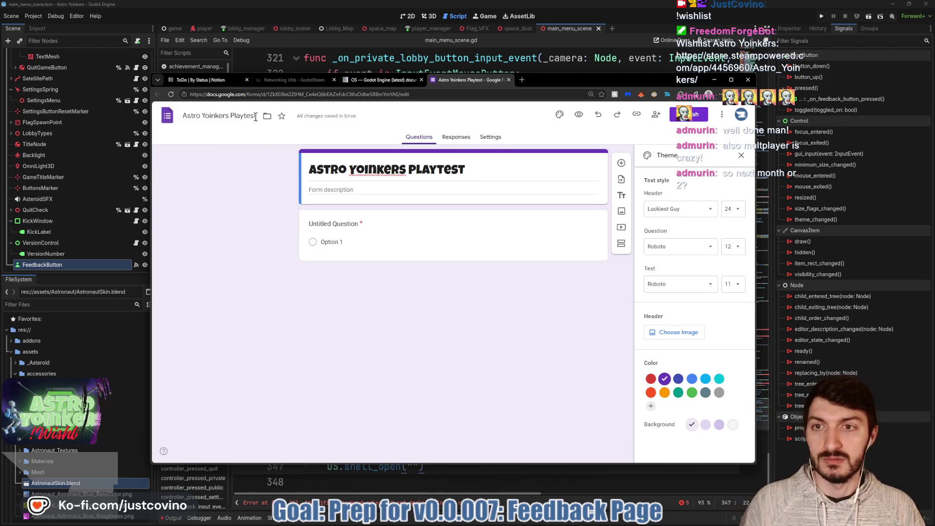
Step: Write the description 'Thank you for Playtesting Astro Yoinkers!' plus a request to fill out as much as possible
{"action": "left_click", "coordinate": [342, 191]}
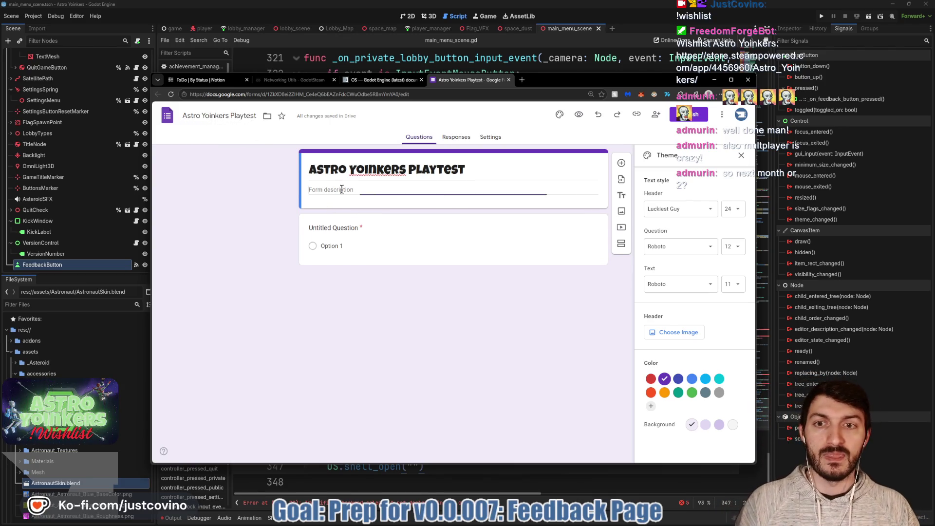
{"action": "type", "text": "Thank you for Playtesting Ast"}
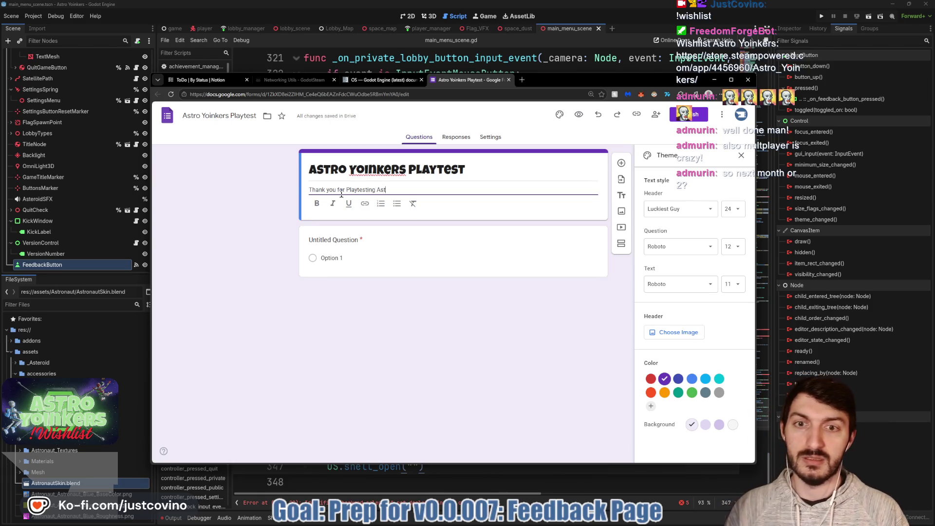
{"action": "type", "text": "ro Yoinkers!"}
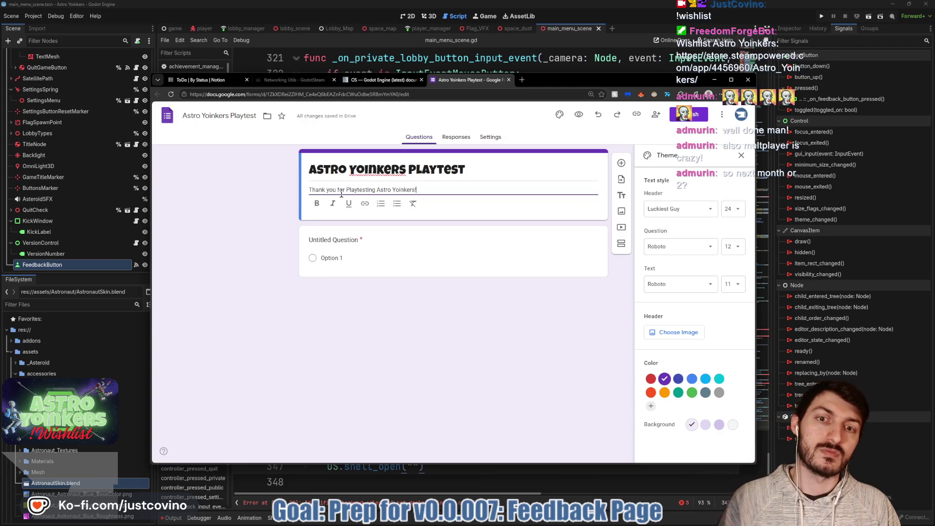
{"action": "key", "text": "Return"}
{"action": "key", "text": "Return"}
{"action": "type", "text": "P"}
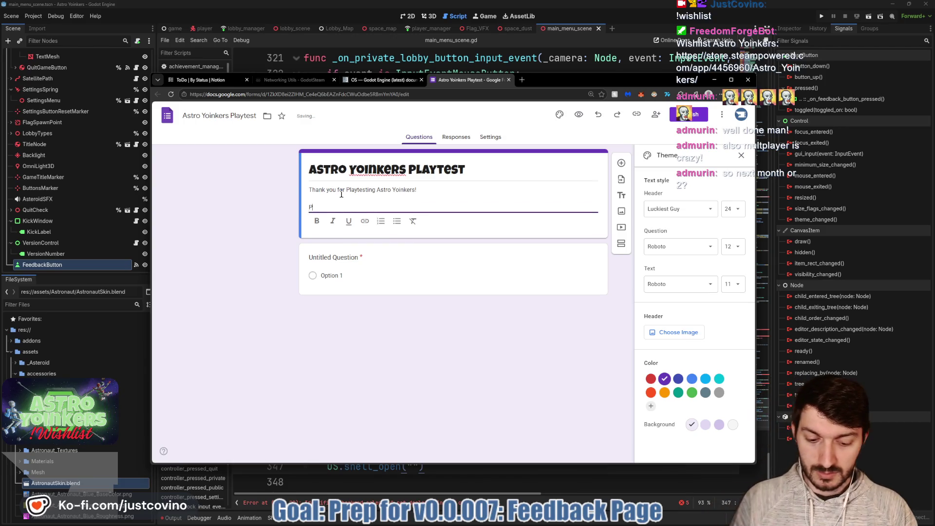
{"action": "type", "text": "lease fill"}
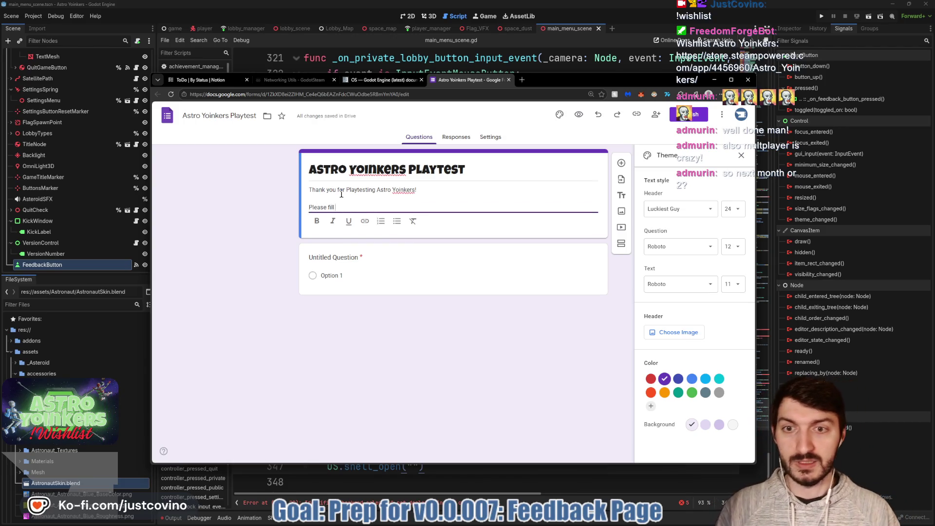
{"action": "type", "text": "h as you can below"}
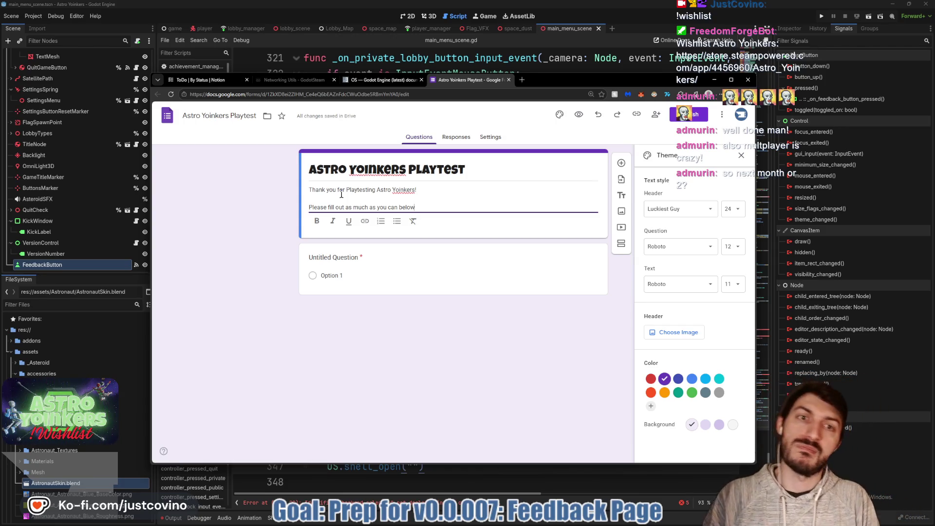
{"action": "type", "text": " so"}
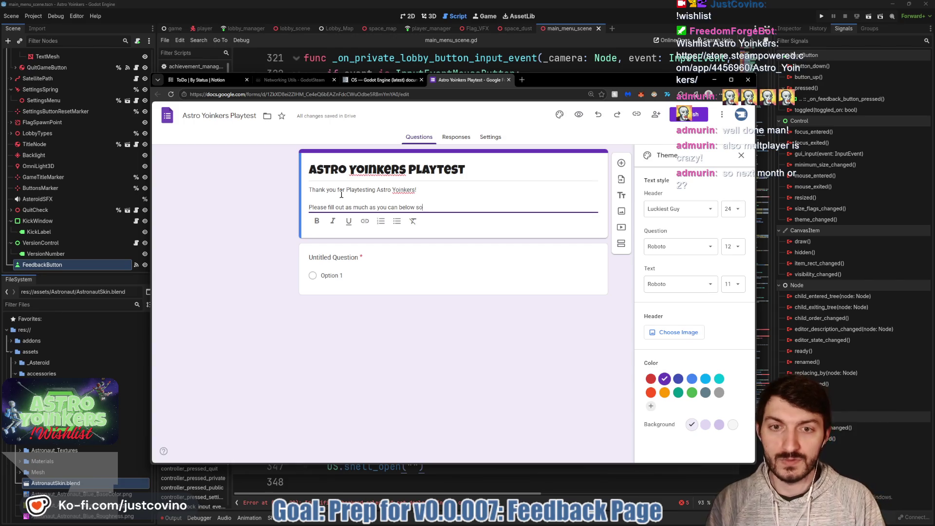
{"action": "type", "text": " we can make this game Yoi"}
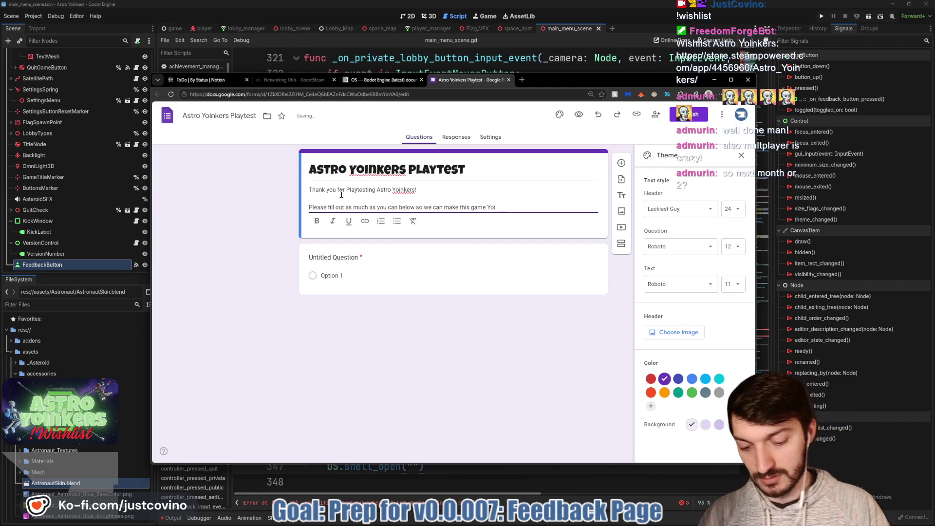
{"action": "type", "text": "nktastic!"}
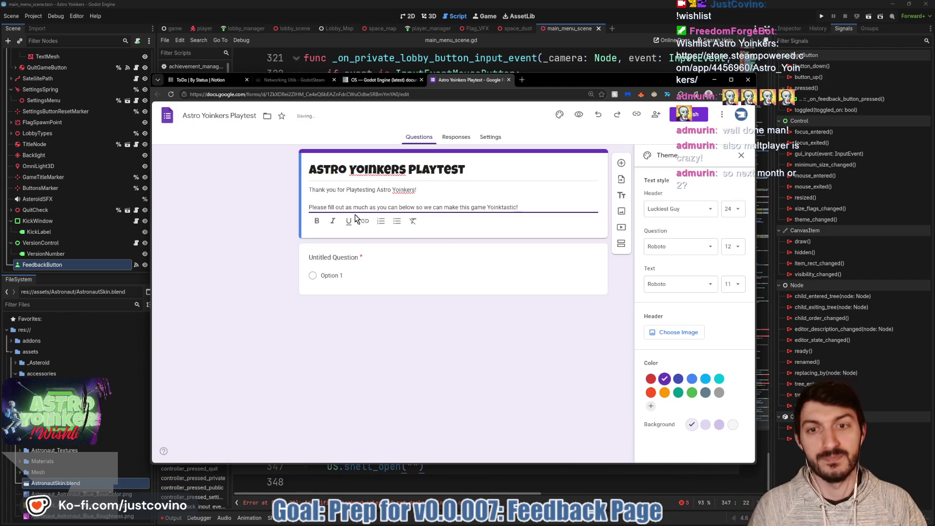
Step: Finish the description, try a green theme colour, then switch it back to purple
{"action": "left_click", "coordinate": [255, 238]}
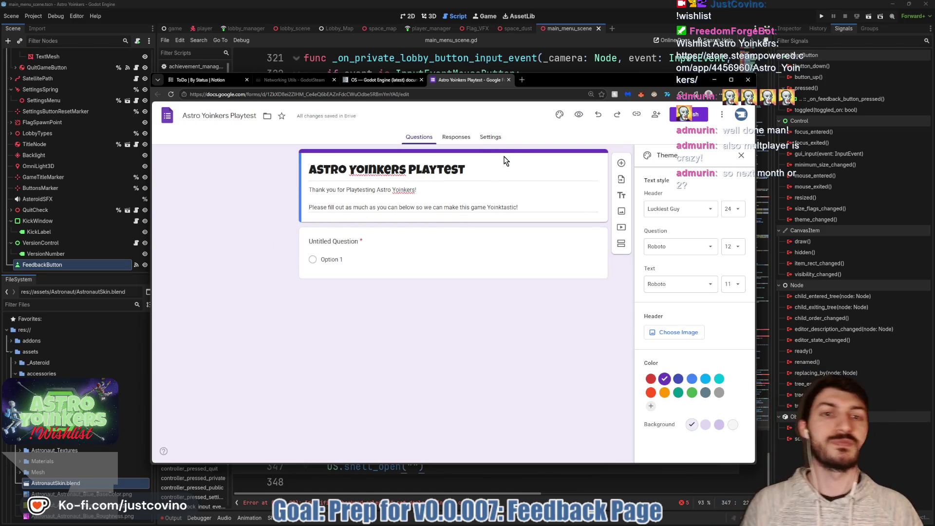
{"action": "left_click", "coordinate": [692, 394]}
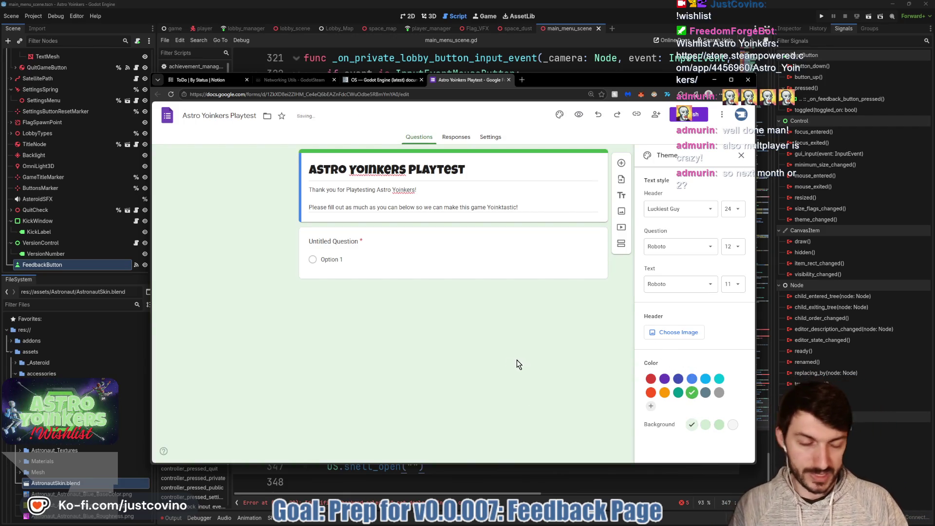
{"action": "left_click", "coordinate": [664, 379]}
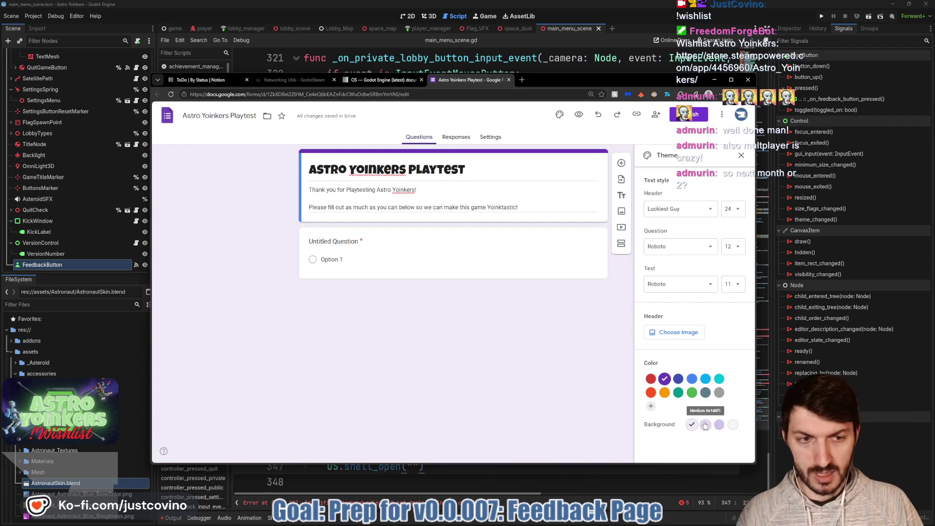
Step: Open the header image Upload tab and bring up File Explorer with Win+E
{"action": "left_click", "coordinate": [670, 334]}
{"action": "left_click", "coordinate": [357, 194]}
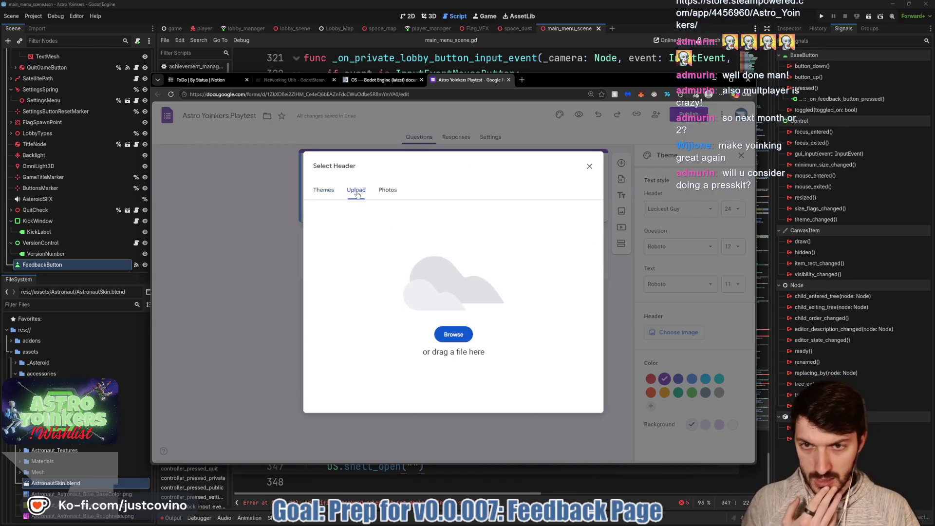
{"action": "mouse_move", "coordinate": [479, 522]}
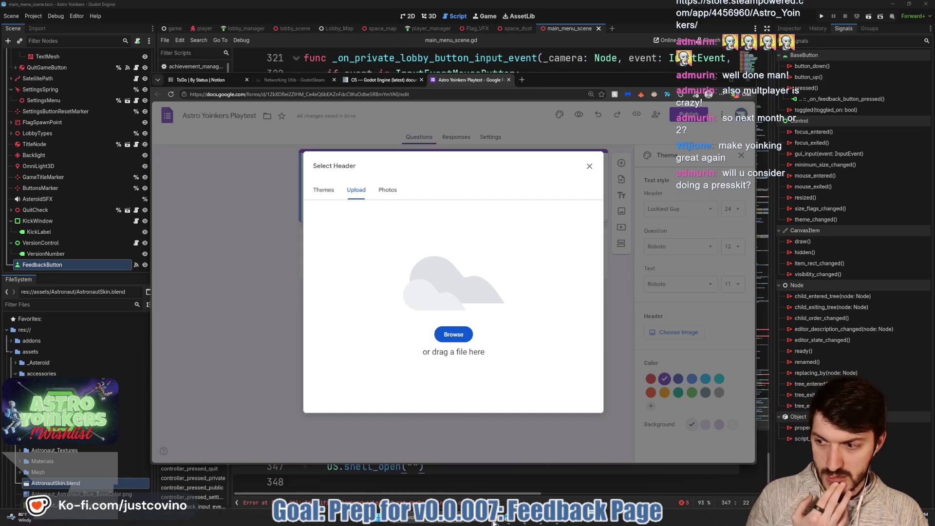
{"action": "key", "text": "super+e"}
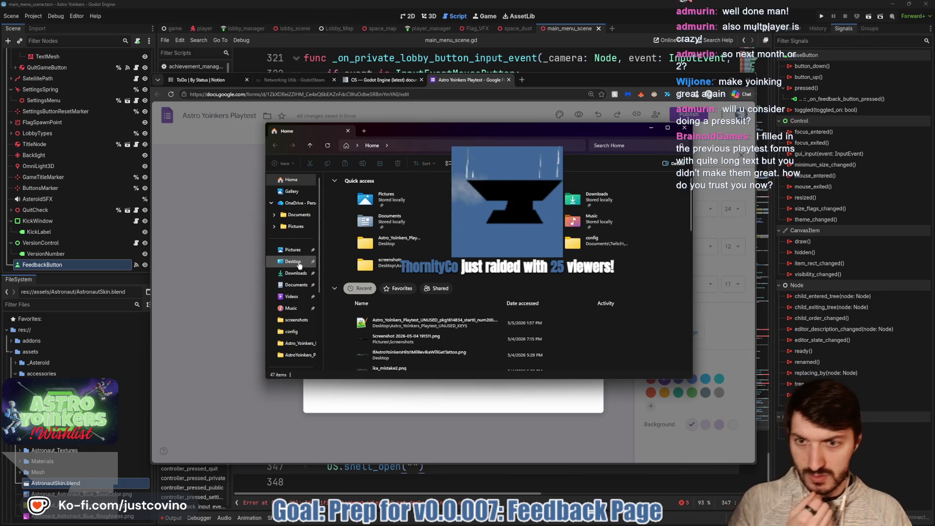
Step: Browse the Desktop folder in File Explorer, then close it without choosing an image
{"action": "left_click", "coordinate": [298, 261]}
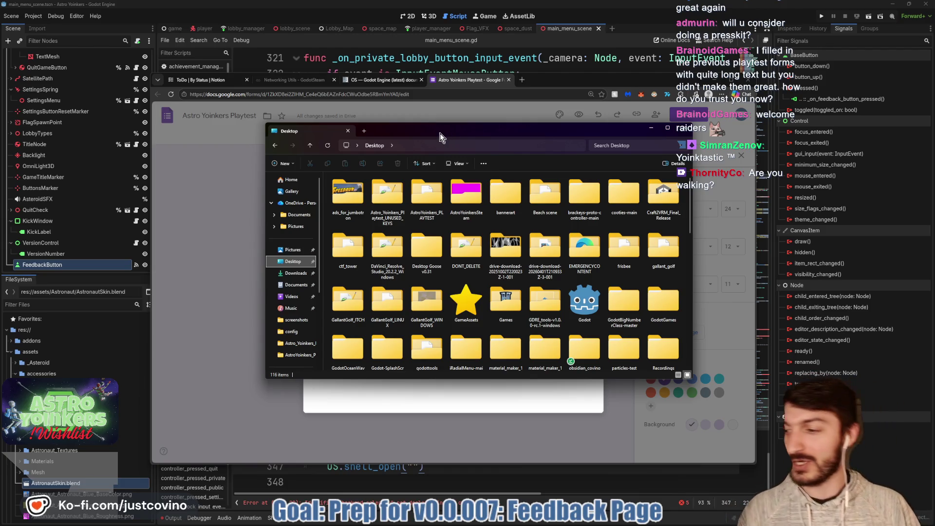
{"action": "left_click", "coordinate": [227, 183]}
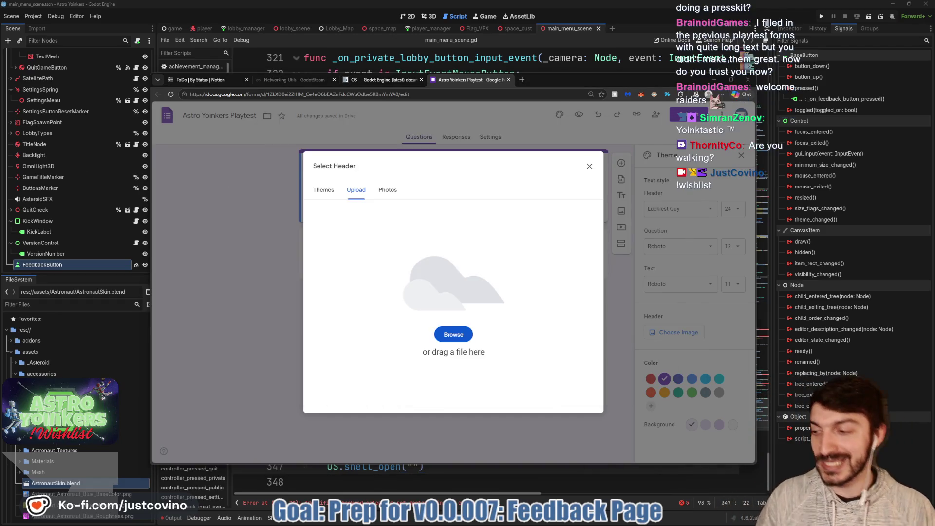
{"action": "left_click", "coordinate": [530, 522]}
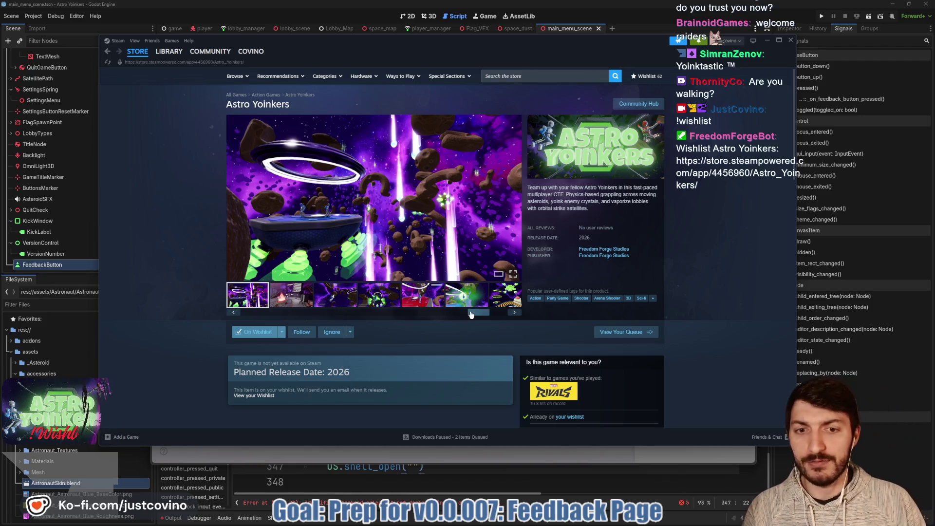
{"action": "left_click_drag", "start_coordinate": [472, 313], "coordinate": [252, 312]}
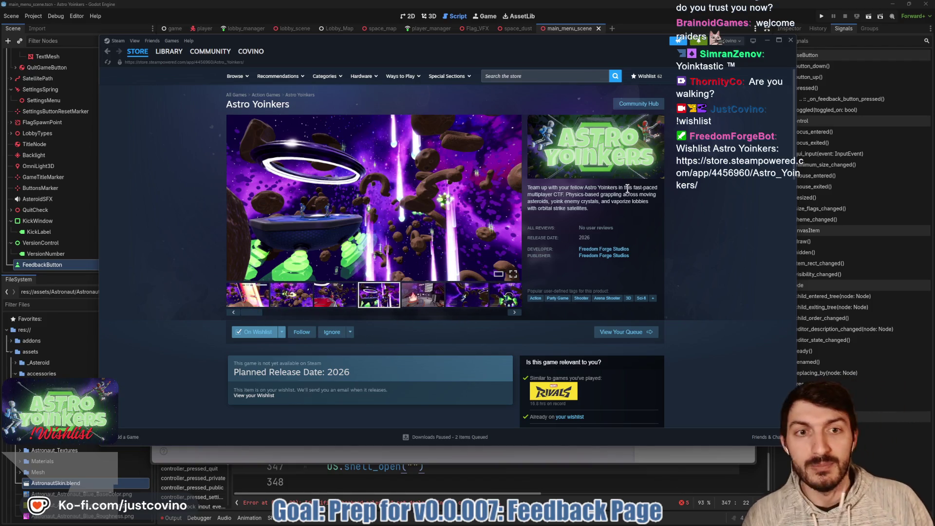
{"action": "left_click", "coordinate": [768, 42]}
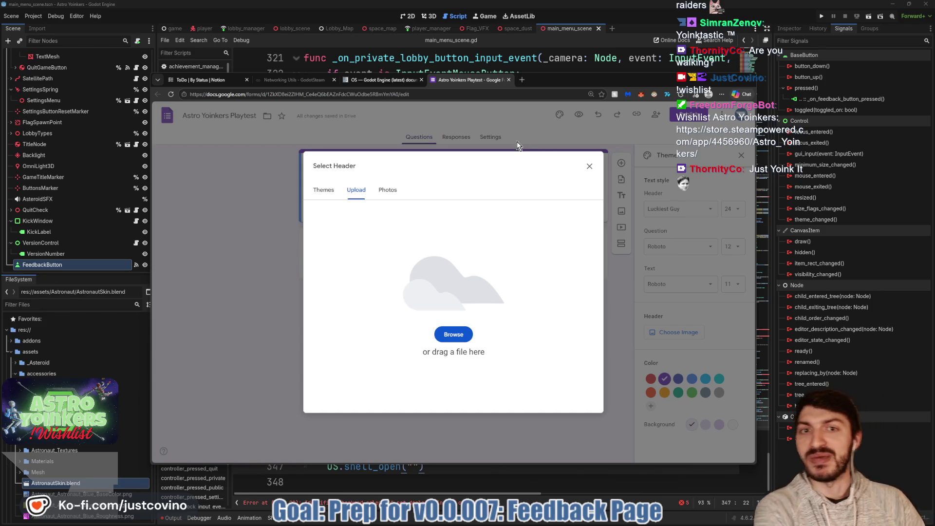
{"action": "left_click", "coordinate": [646, 62]}
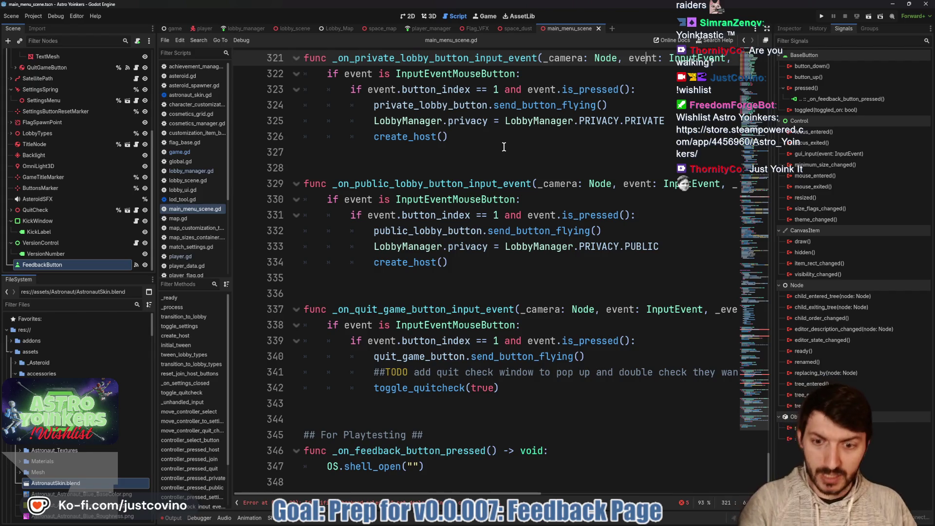
Step: Stub the feedback function with 'pass', comment out its OS.shell_open call, and save
{"action": "triple_click", "coordinate": [442, 467]}
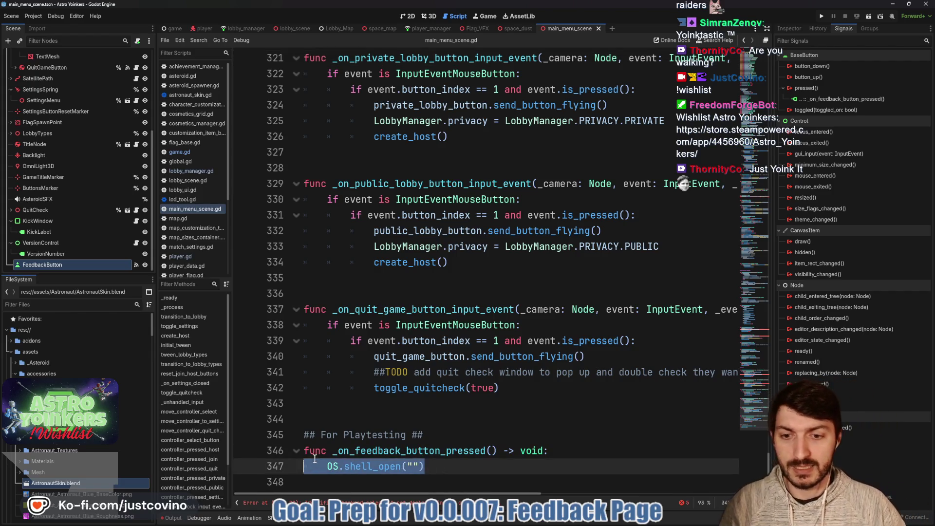
{"action": "left_click", "coordinate": [561, 450]}
{"action": "key", "text": "Return"}
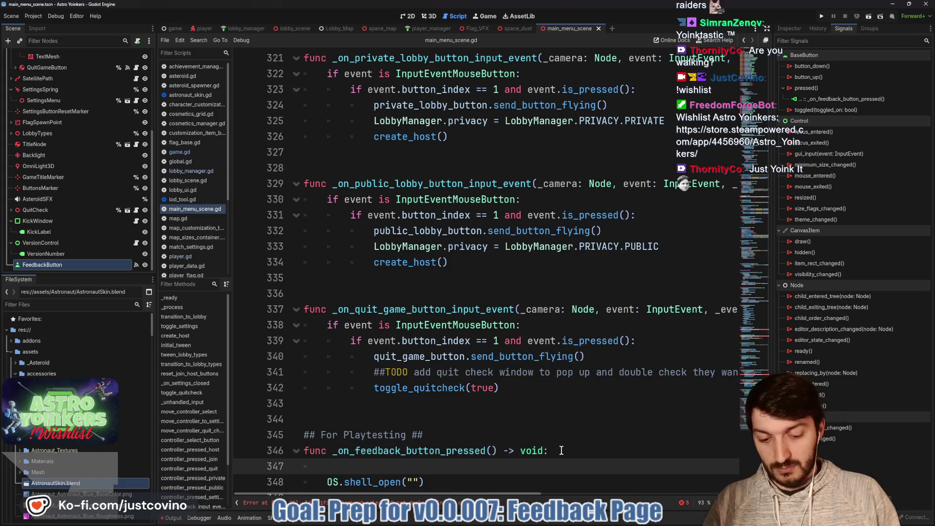
{"action": "type", "text": "pass"}
{"action": "left_click", "coordinate": [326, 482]}
{"action": "key", "text": "ctrl+k"}
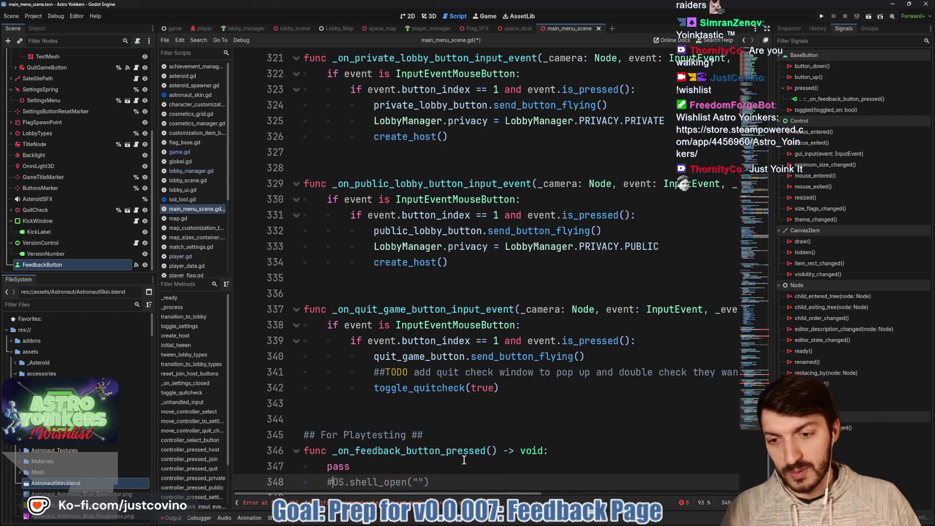
{"action": "left_click", "coordinate": [469, 464]}
{"action": "key", "text": "ctrl+s"}
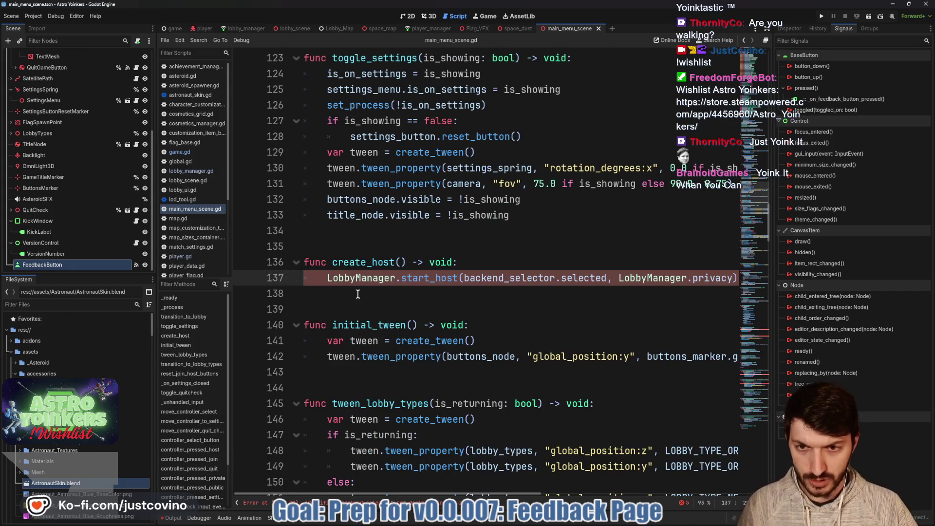
Step: Comment out the create_host function on lines 136–137, save, and jump to the first error
{"action": "scroll", "coordinate": [373, 297], "scroll_direction": "right", "scroll_amount": 3}
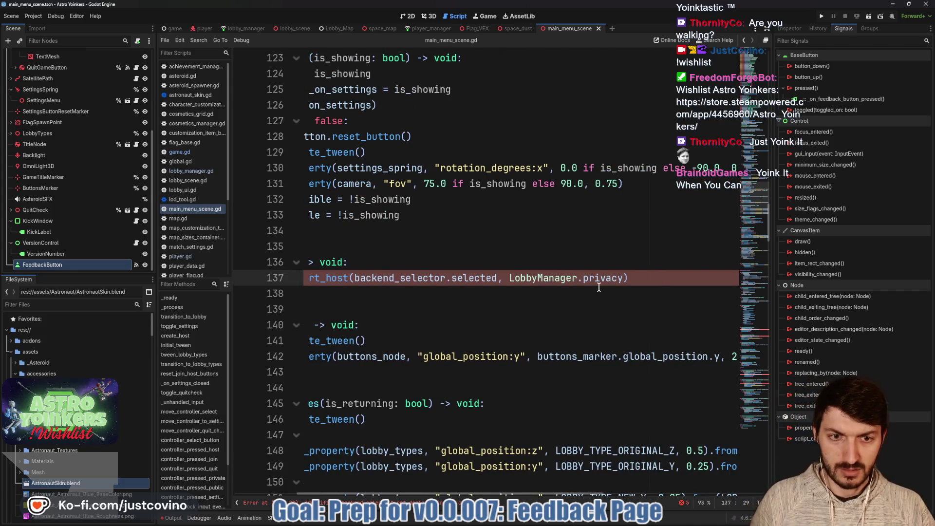
{"action": "scroll", "coordinate": [599, 288], "scroll_direction": "left", "scroll_amount": 3}
{"action": "mouse_move", "coordinate": [365, 293]}
{"action": "left_mouse_down"}
{"action": "mouse_move", "coordinate": [311, 280]}
{"action": "mouse_move", "coordinate": [293, 262]}
{"action": "left_mouse_up"}
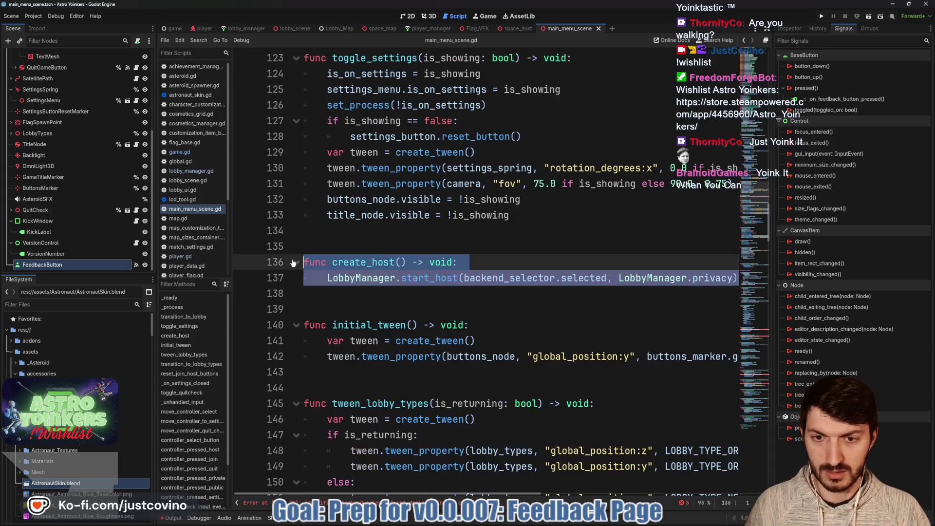
{"action": "key", "text": "ctrl+k"}
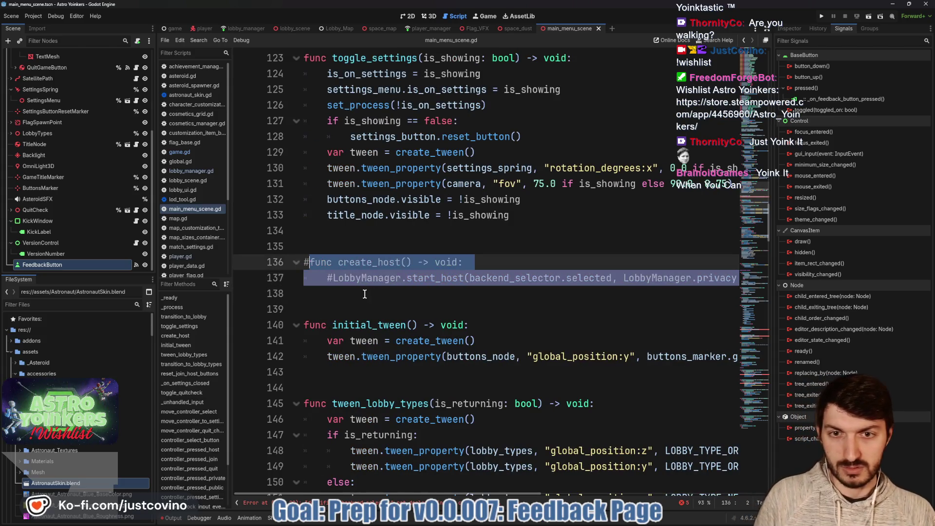
{"action": "key", "text": "ctrl+s"}
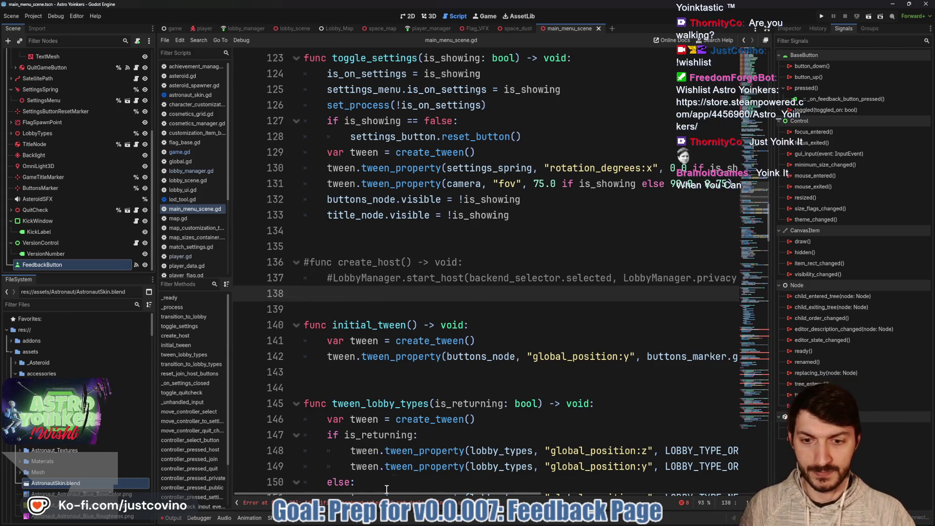
{"action": "left_click", "coordinate": [253, 502]}
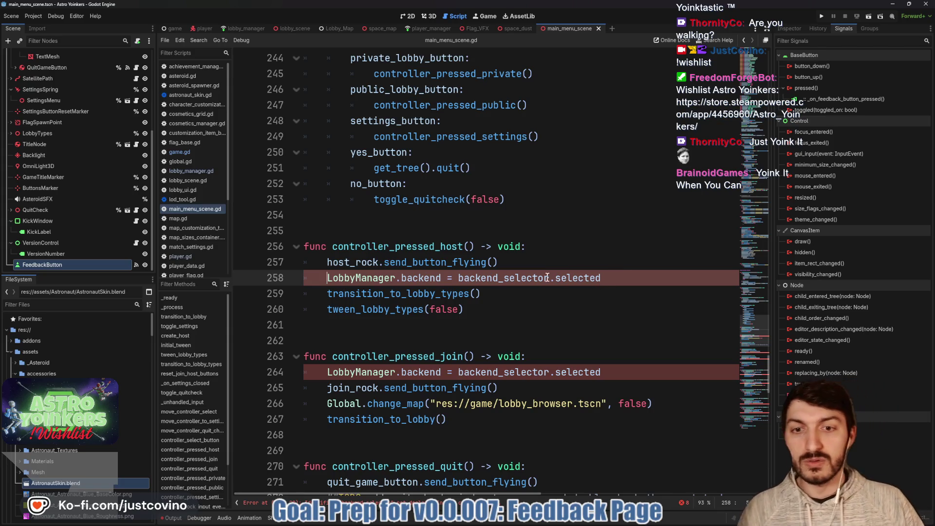
Step: Prefix # to the error lines 258, 264, 279 and 285
{"action": "key", "text": "ctrl+shift+Left"}
{"action": "key", "text": "ctrl+shift+Left"}
{"action": "key", "text": "ctrl+shift+Left"}
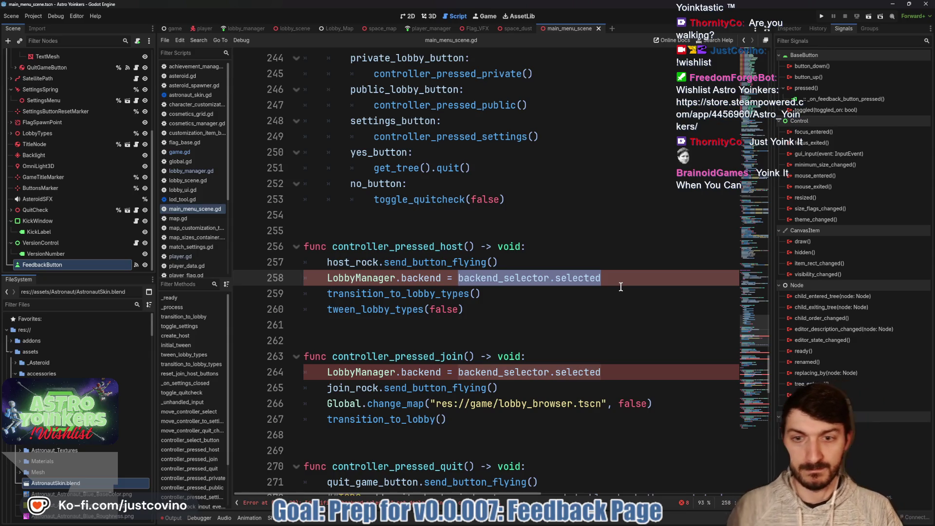
{"action": "left_click", "coordinate": [326, 277]}
{"action": "type", "text": "#"}
{"action": "left_click", "coordinate": [326, 372]}
{"action": "type", "text": "#"}
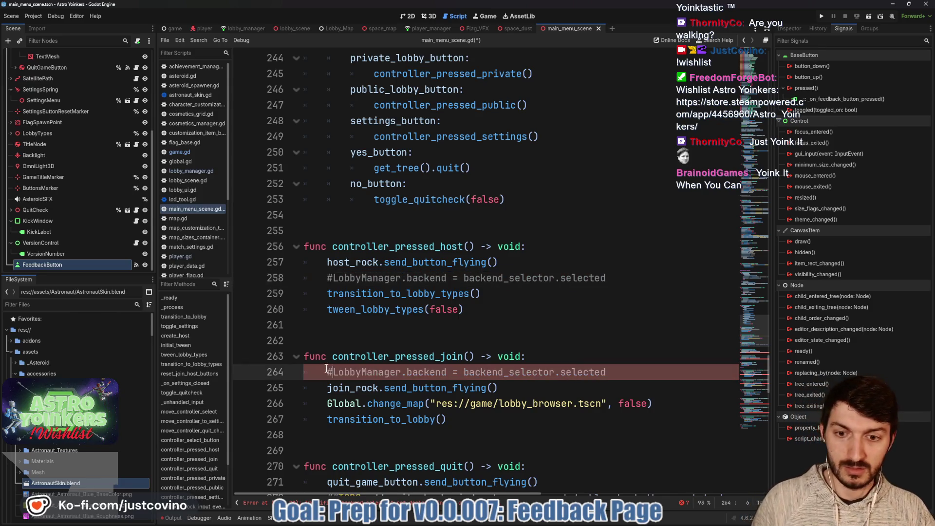
{"action": "left_click", "coordinate": [436, 323]}
{"action": "left_click", "coordinate": [251, 502]}
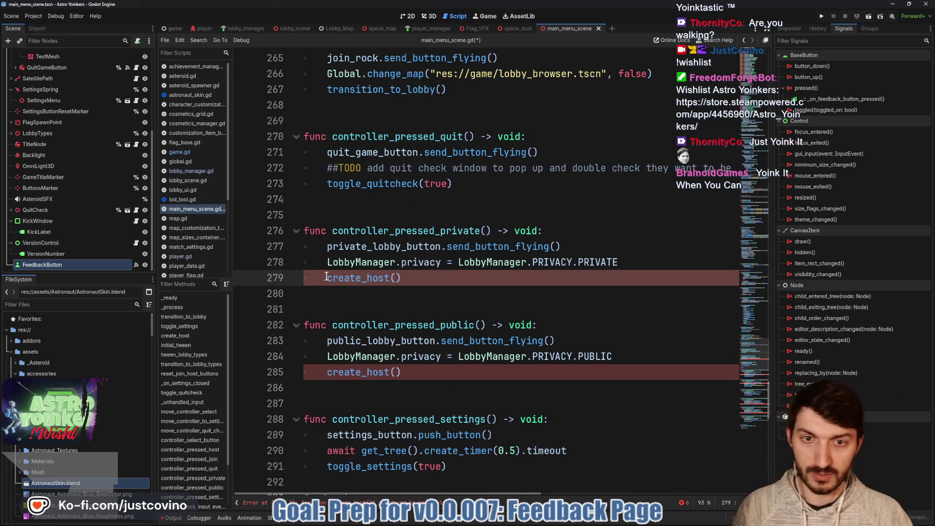
{"action": "type", "text": "#"}
{"action": "left_click", "coordinate": [318, 373]}
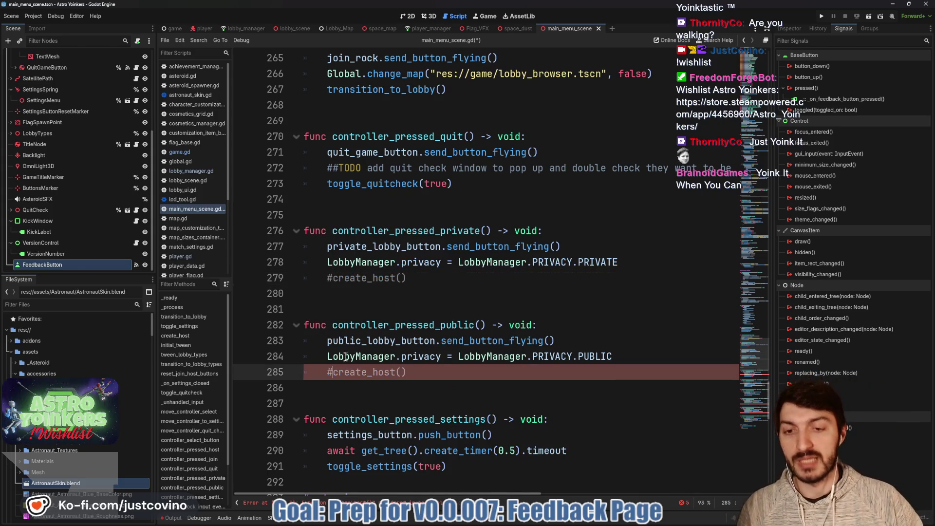
{"action": "type", "text": "#"}
Step: Prefix # to the remaining error lines 299, 307, 326 and 334
{"action": "scroll", "coordinate": [427, 341], "scroll_direction": "down", "scroll_amount": 2}
{"action": "scroll", "coordinate": [427, 341], "scroll_direction": "down", "scroll_amount": 1}
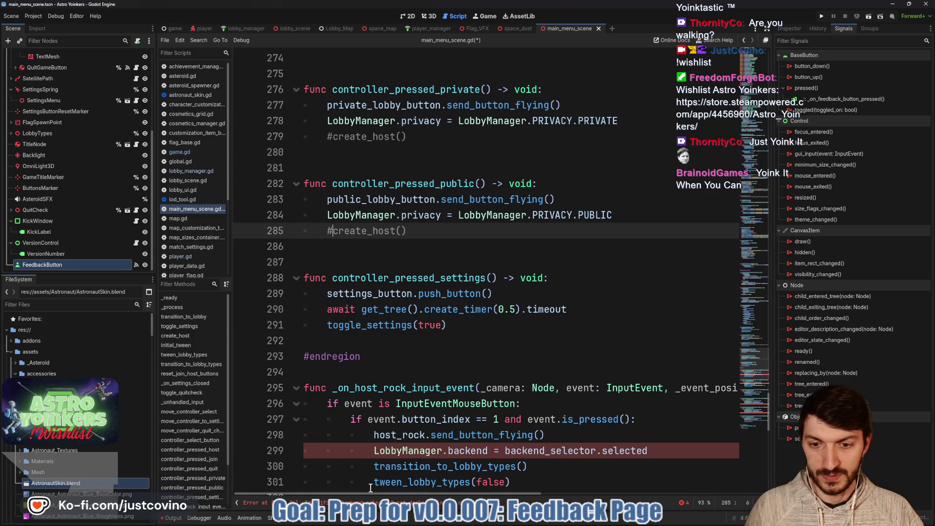
{"action": "left_click", "coordinate": [368, 450]}
{"action": "type", "text": "#"}
{"action": "scroll", "coordinate": [372, 414], "scroll_direction": "down", "scroll_amount": 5}
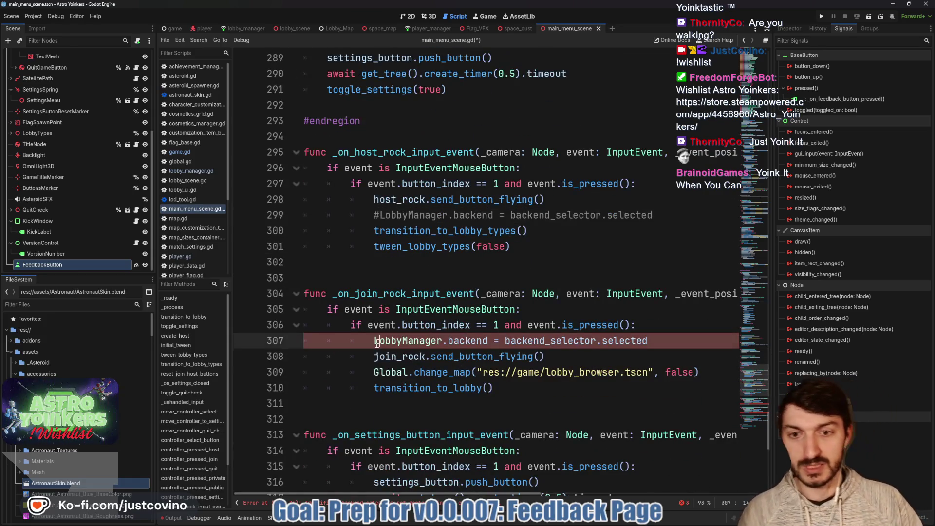
{"action": "left_click", "coordinate": [373, 341]}
{"action": "type", "text": "#"}
{"action": "scroll", "coordinate": [375, 317], "scroll_direction": "down", "scroll_amount": 7}
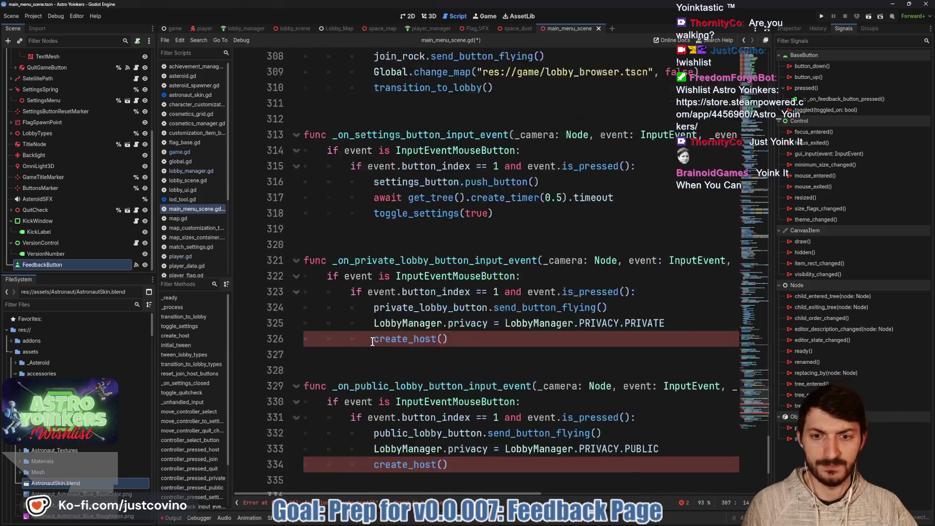
{"action": "left_click", "coordinate": [374, 308]}
{"action": "type", "text": "#"}
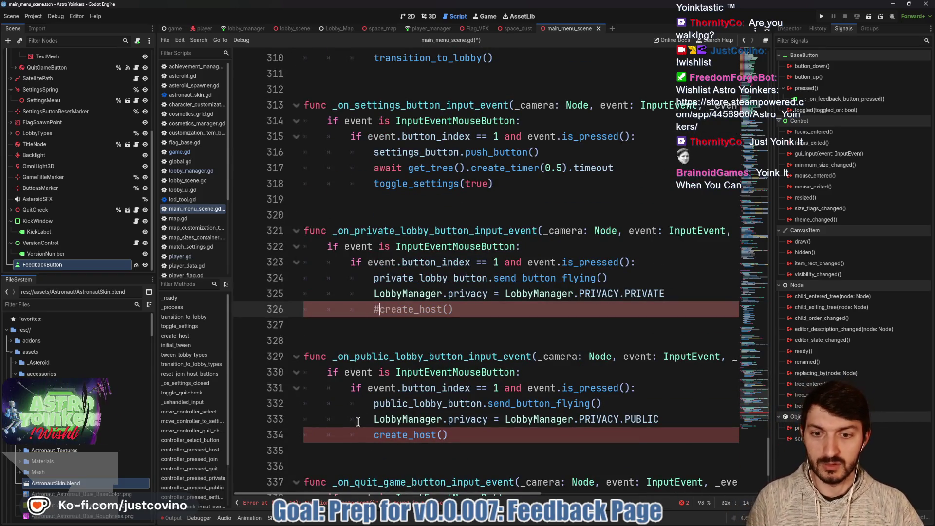
{"action": "left_click", "coordinate": [372, 435]}
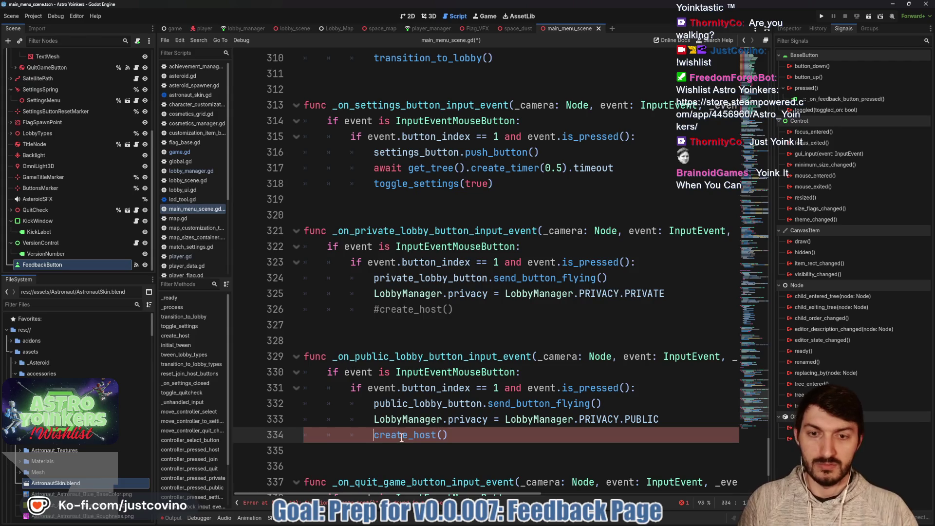
{"action": "type", "text": "#"}
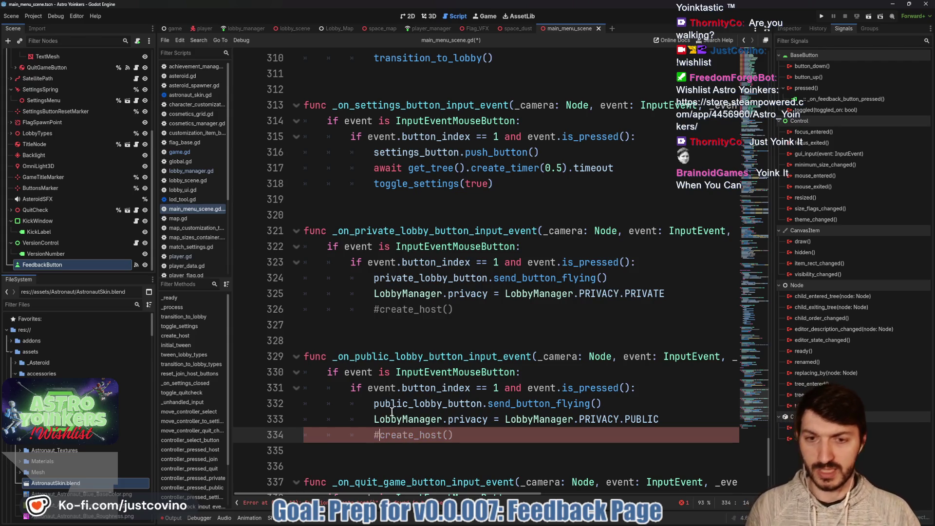
{"action": "scroll", "coordinate": [399, 430], "scroll_direction": "down", "scroll_amount": 4}
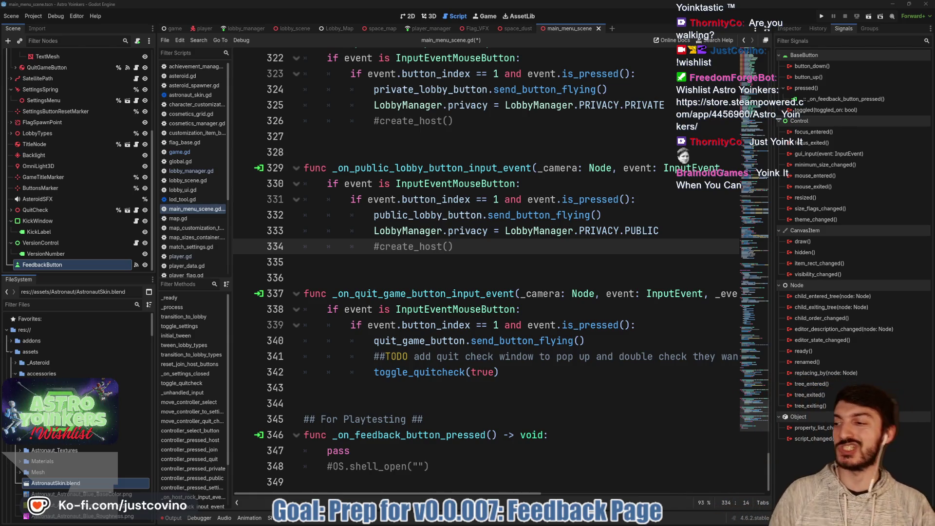
Step: Save main_menu_scene.gd with Ctrl+S now that the script errors are cleared
{"action": "left_click", "coordinate": [490, 277]}
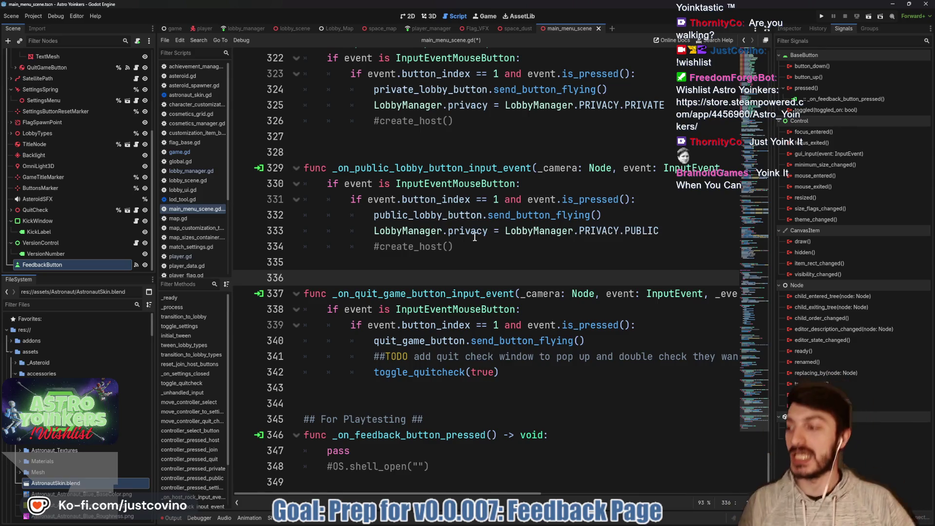
{"action": "left_click", "coordinate": [384, 267]}
{"action": "key", "text": "ctrl+s"}
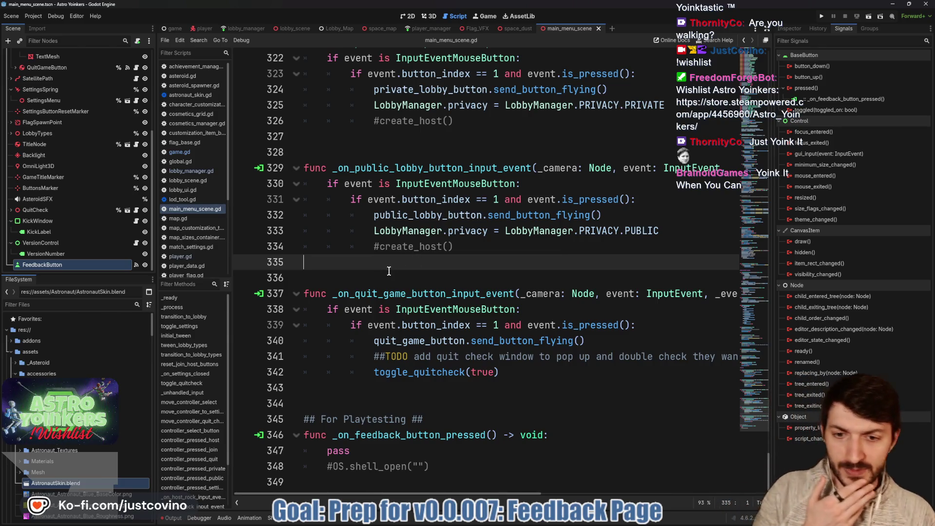
Step: Uncomment the create_host function on lines 136–137
{"action": "scroll", "coordinate": [389, 271], "scroll_direction": "up", "scroll_amount": 15}
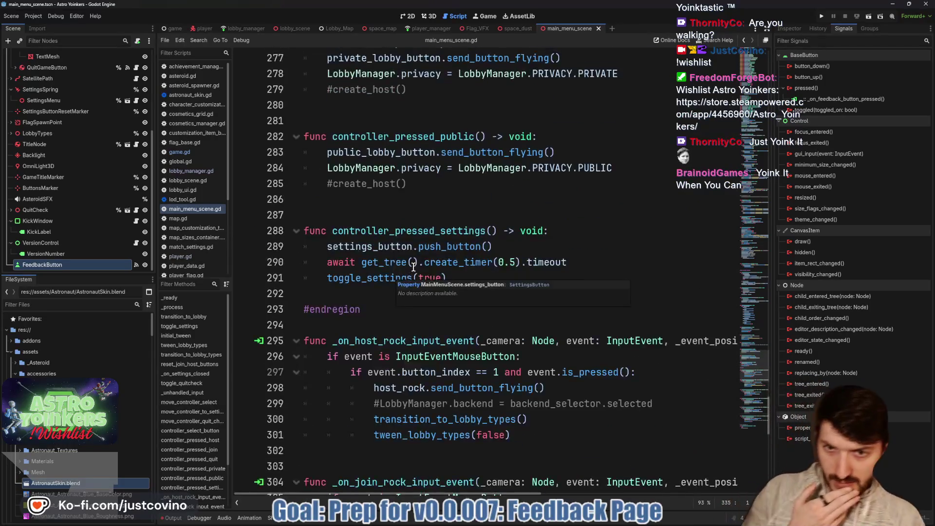
{"action": "scroll", "coordinate": [413, 267], "scroll_direction": "up", "scroll_amount": 15}
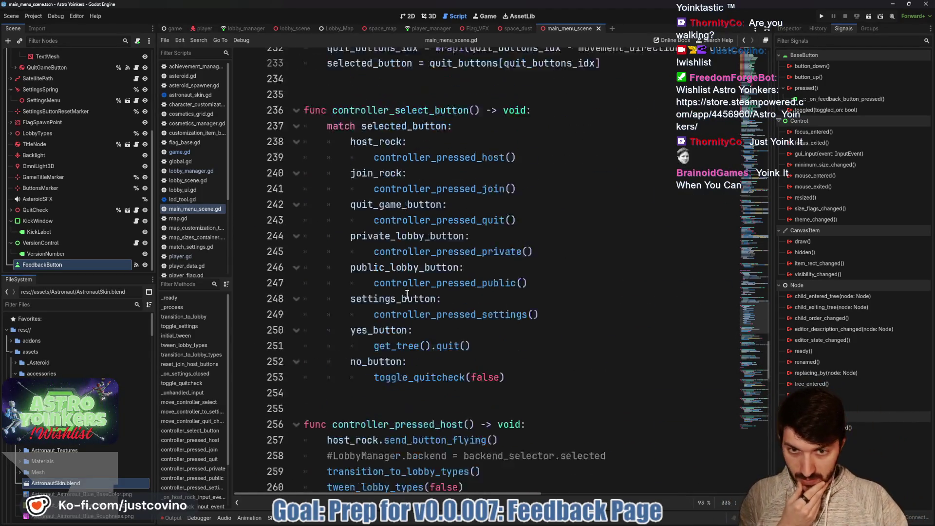
{"action": "scroll", "coordinate": [406, 294], "scroll_direction": "up", "scroll_amount": 14}
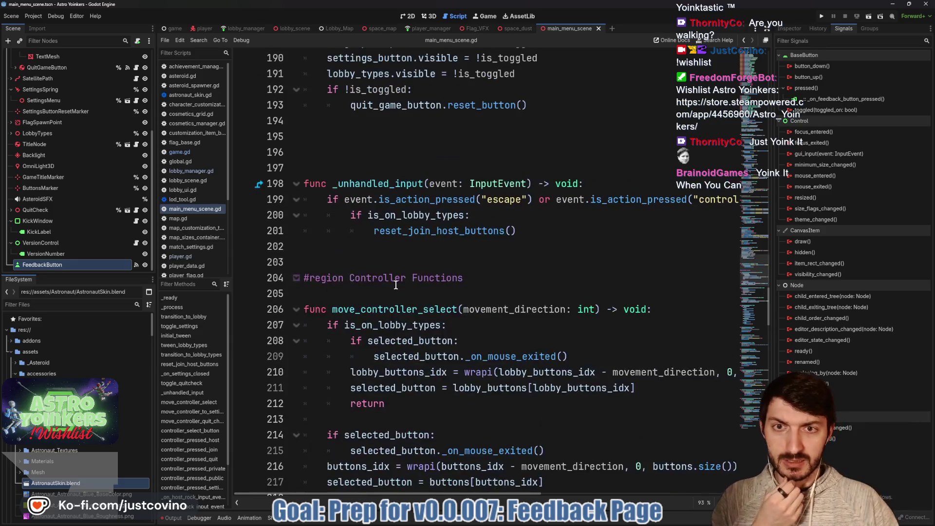
{"action": "scroll", "coordinate": [396, 285], "scroll_direction": "up", "scroll_amount": 9}
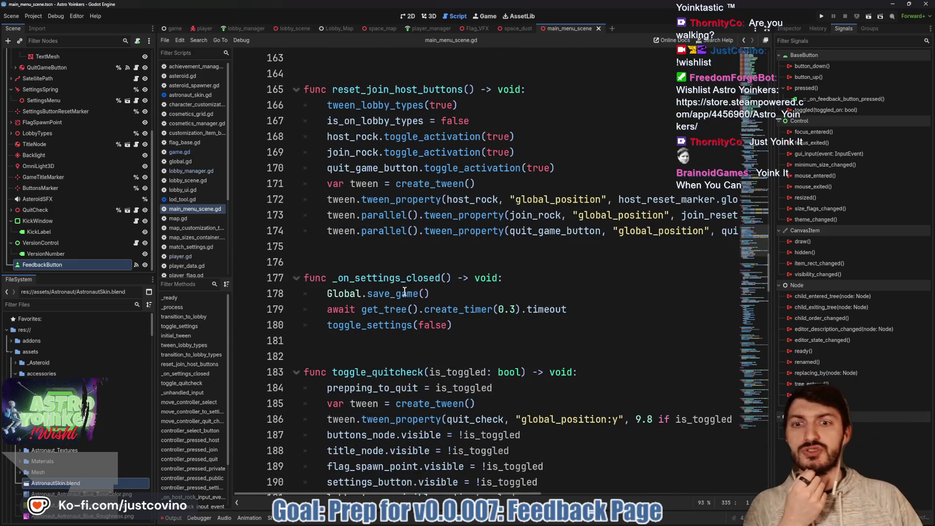
{"action": "scroll", "coordinate": [405, 291], "scroll_direction": "up", "scroll_amount": 15}
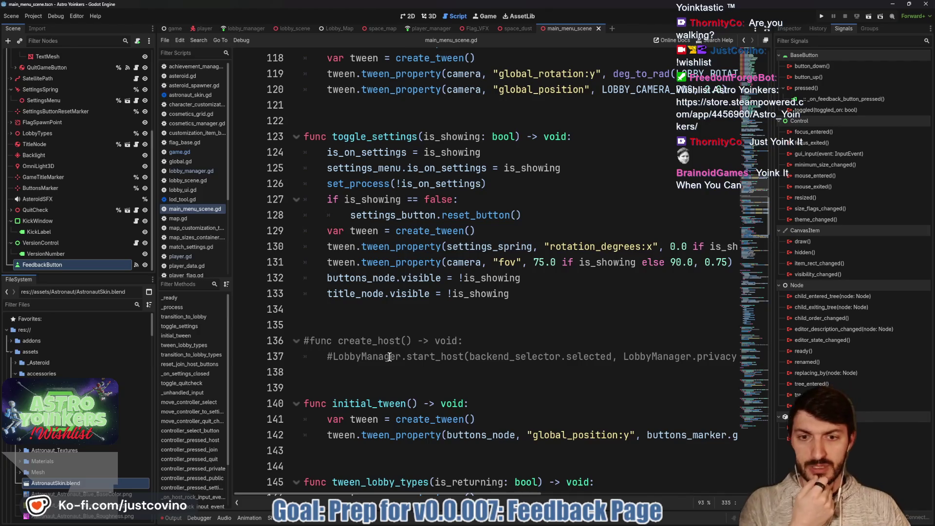
{"action": "scroll", "coordinate": [390, 356], "scroll_direction": "right", "scroll_amount": 4}
{"action": "scroll", "coordinate": [392, 358], "scroll_direction": "left", "scroll_amount": 4}
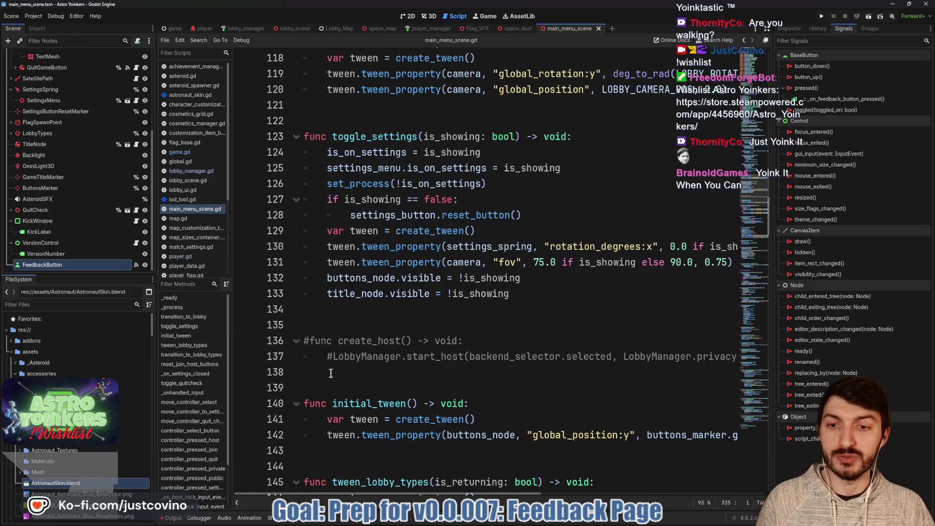
{"action": "left_click_drag", "start_coordinate": [331, 373], "coordinate": [299, 350]}
{"action": "key", "text": "ctrl+k"}
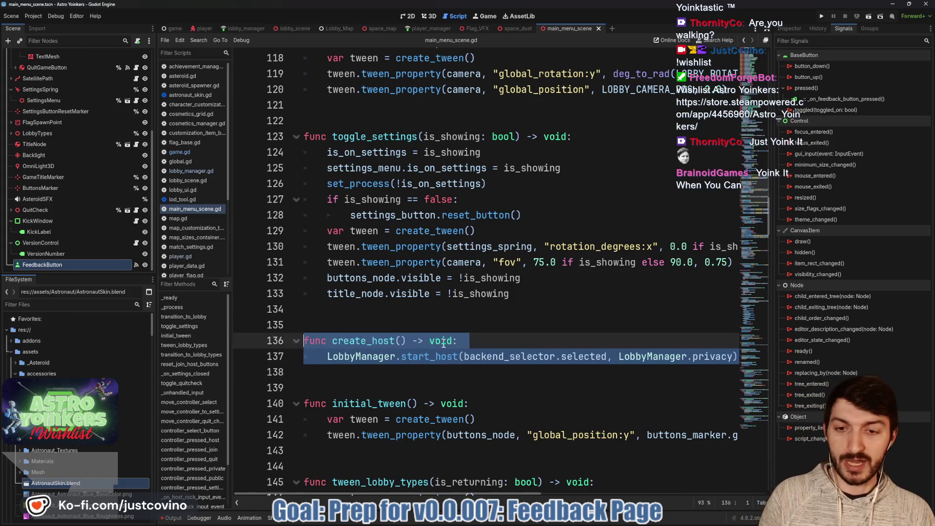
Step: Replace backend_selector.selected with LobbyManager.backend in start_host, save, and search for create_host
{"action": "left_click", "coordinate": [606, 357]}
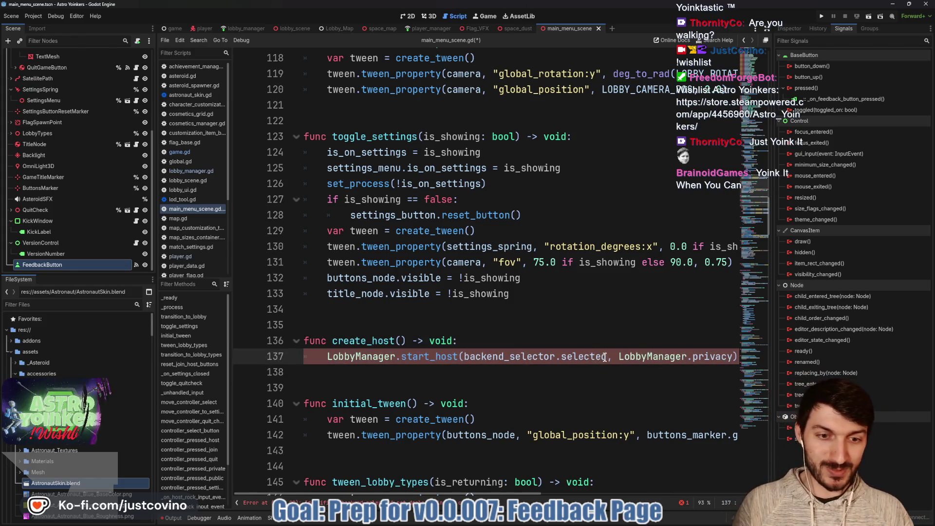
{"action": "left_click_drag", "start_coordinate": [606, 357], "coordinate": [465, 362]}
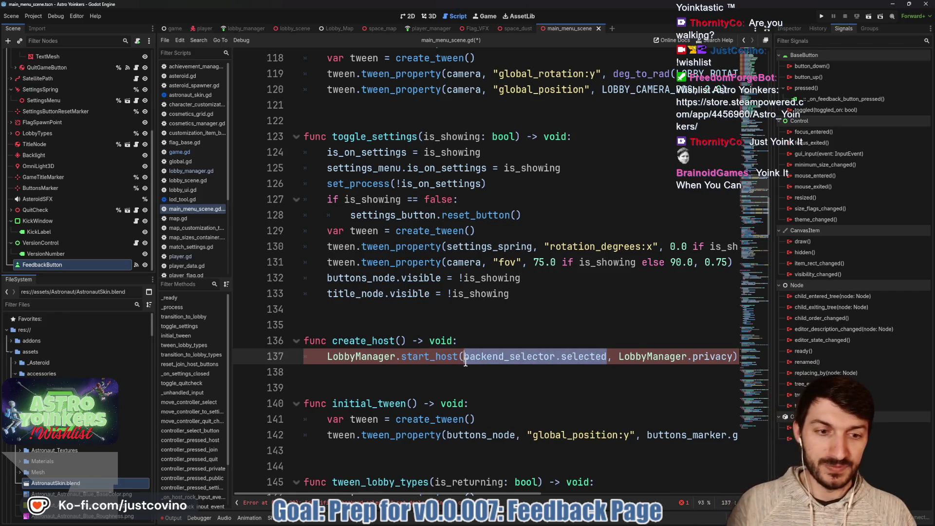
{"action": "type", "text": "LobbyM"}
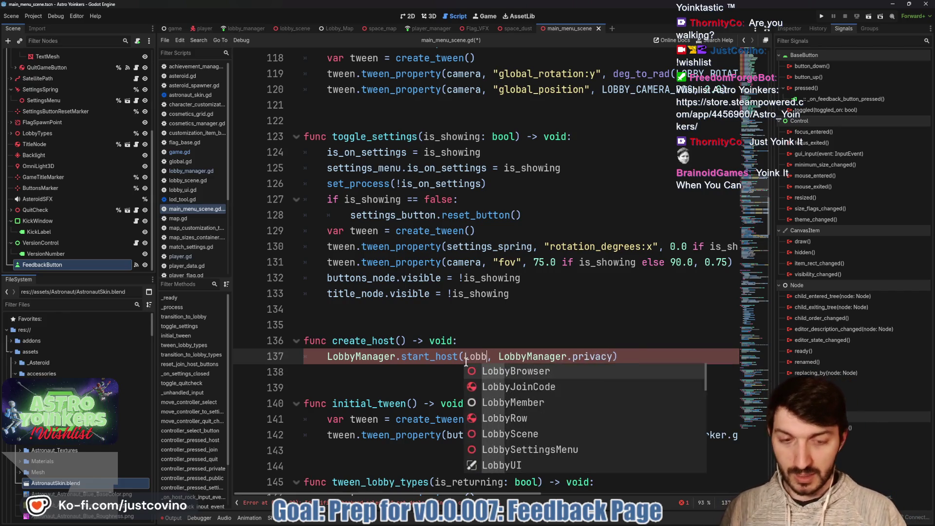
{"action": "type", "text": "anager.backend"}
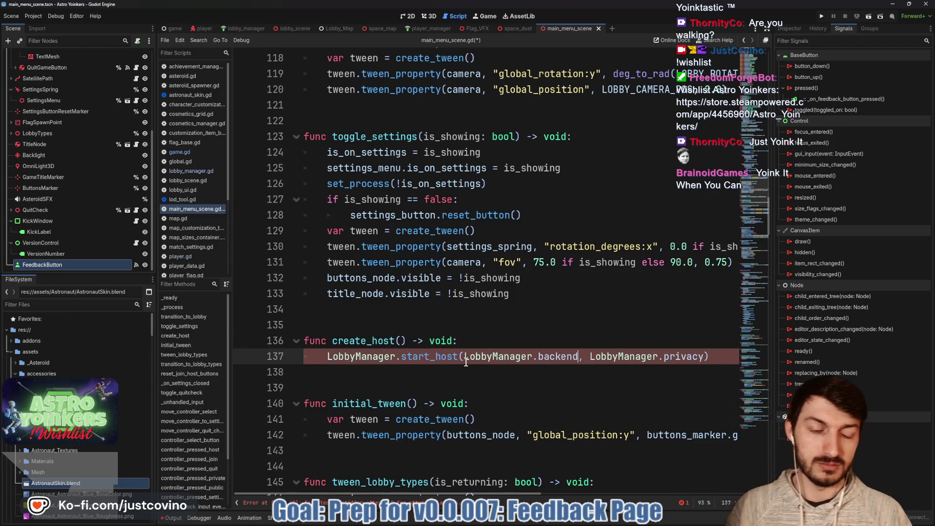
{"action": "key", "text": "ctrl+s"}
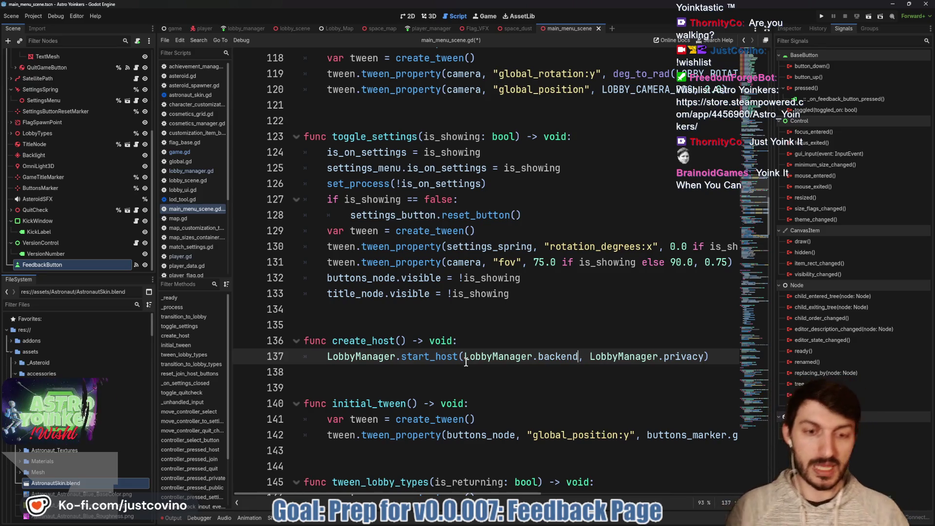
{"action": "double_click", "coordinate": [362, 340]}
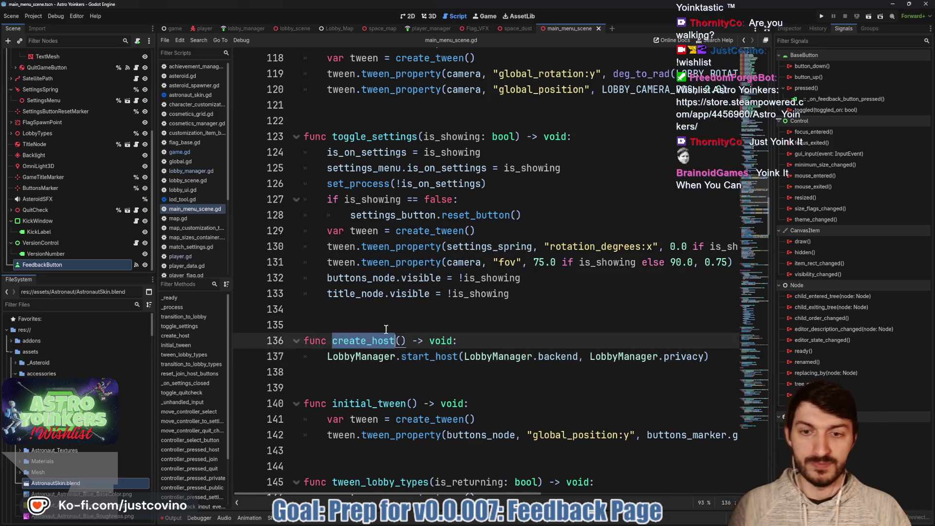
{"action": "key", "text": "ctrl+f"}
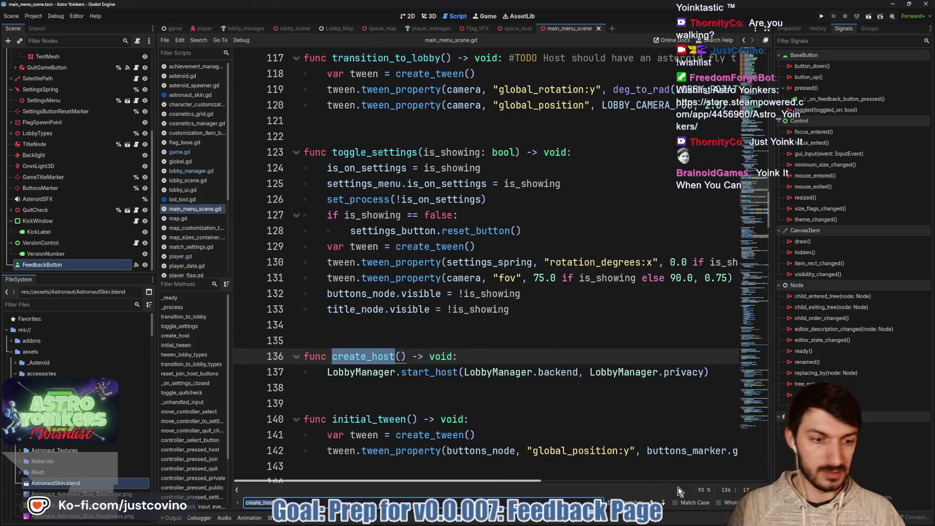
Step: Remove the # from the create_host() calls on lines 279 and 285 and save
{"action": "left_click", "coordinate": [663, 502]}
{"action": "key", "text": "ctrl+d"}
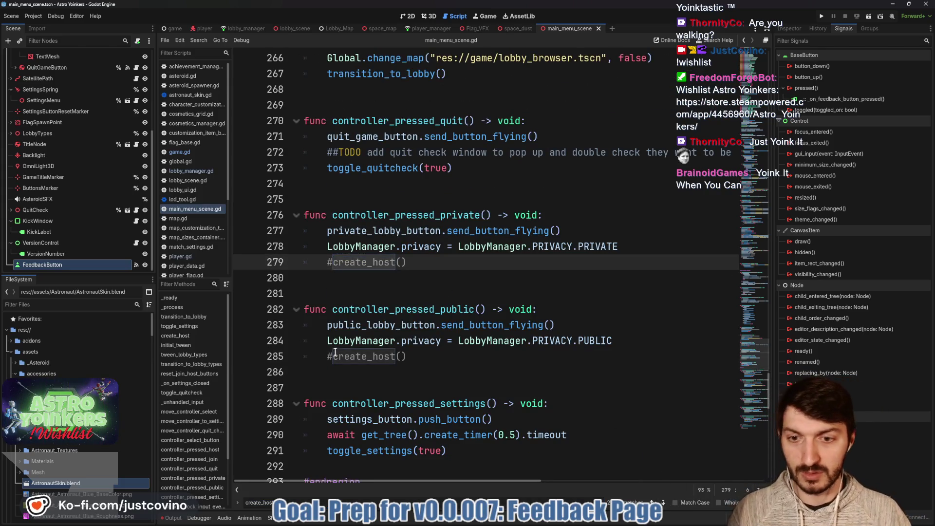
{"action": "key", "text": "Left"}
{"action": "key", "text": "BackSpace"}
{"action": "key", "text": "ctrl+s"}
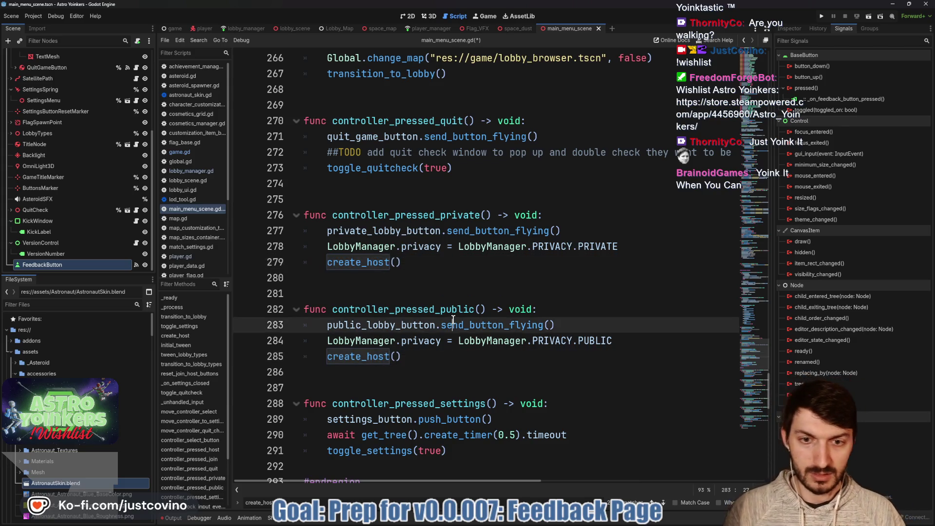
Step: Uncomment the create_host() calls on lines 326 and 334 together using two carets, then save
{"action": "left_click", "coordinate": [662, 500]}
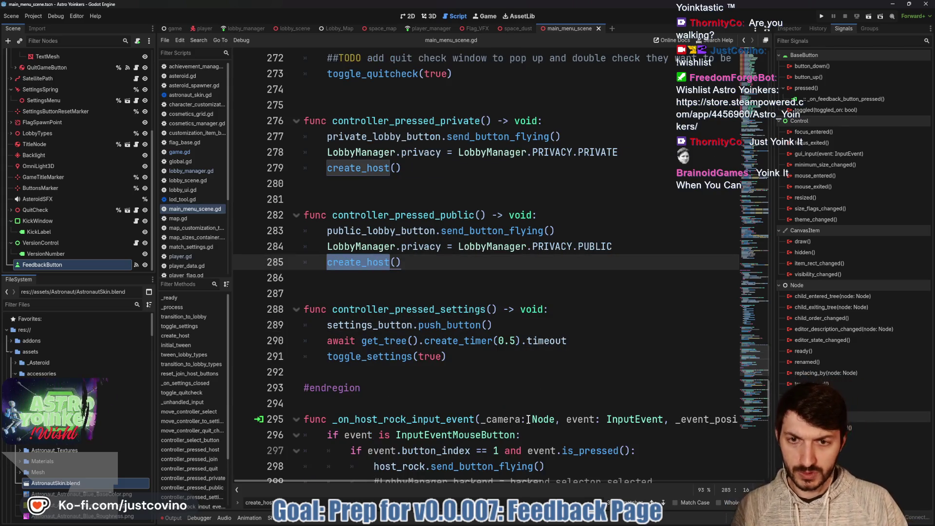
{"action": "left_click", "coordinate": [664, 502]}
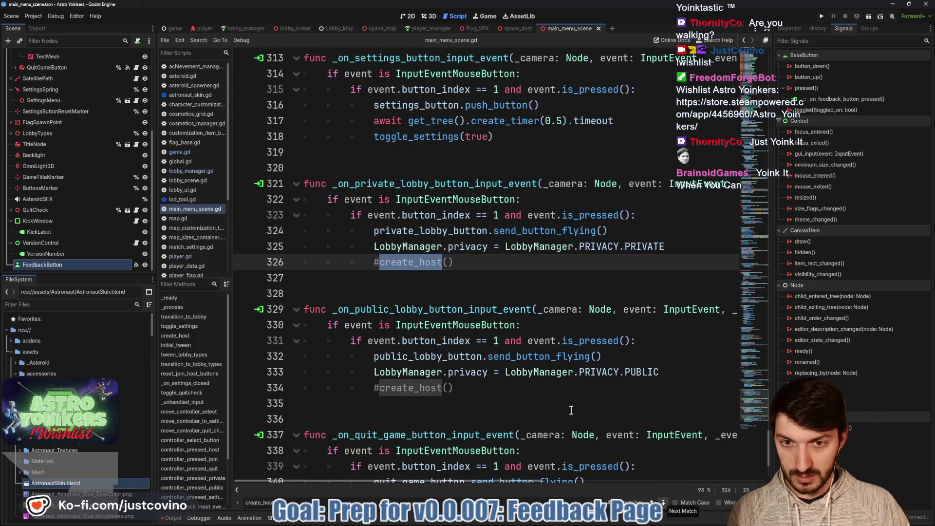
{"action": "key", "text": "Left"}
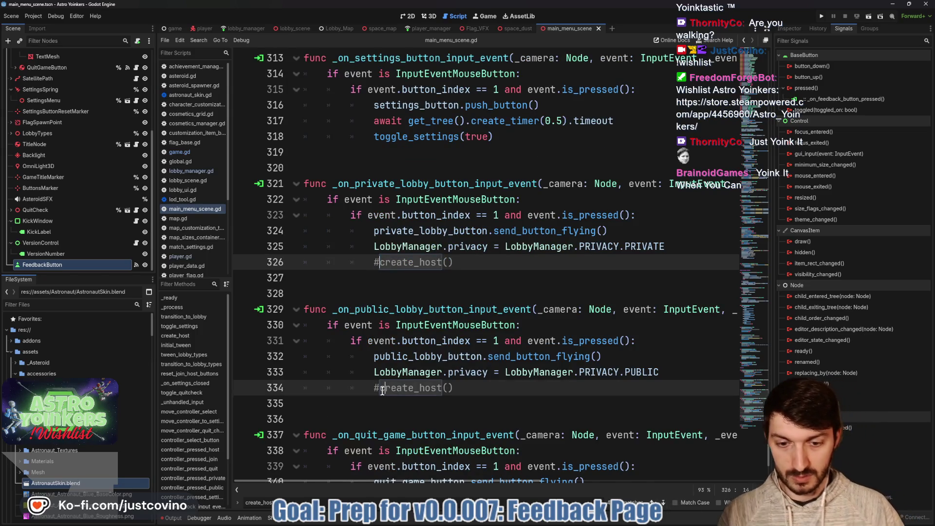
{"action": "left_click", "coordinate": [381, 388]}
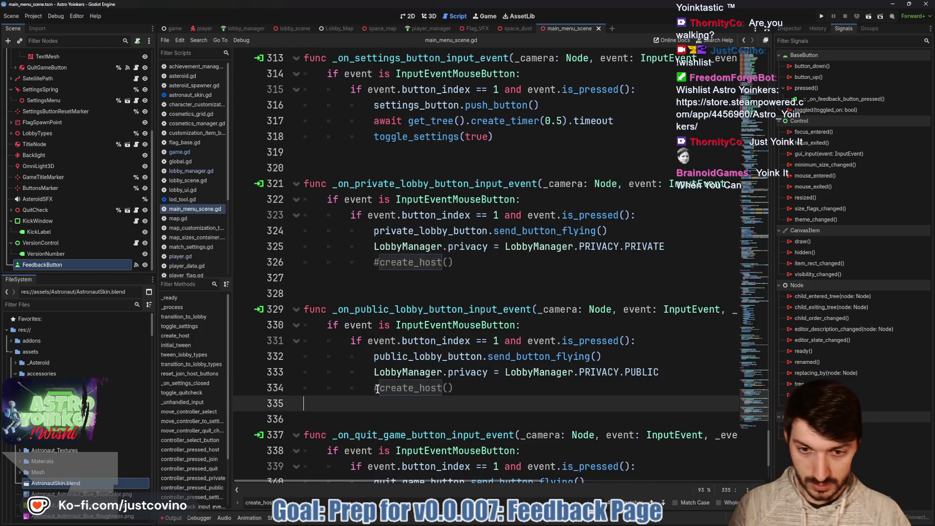
{"action": "left_click", "coordinate": [380, 262], "text": "alt"}
{"action": "key", "text": "BackSpace"}
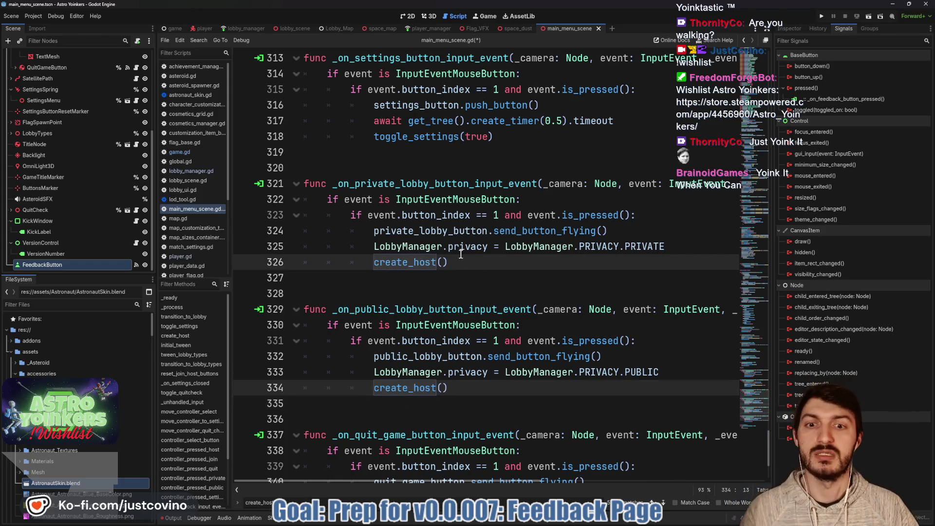
{"action": "key", "text": "ctrl+s"}
Step: Check the remaining create_host matches and run the project to test hosting
{"action": "left_click", "coordinate": [663, 503]}
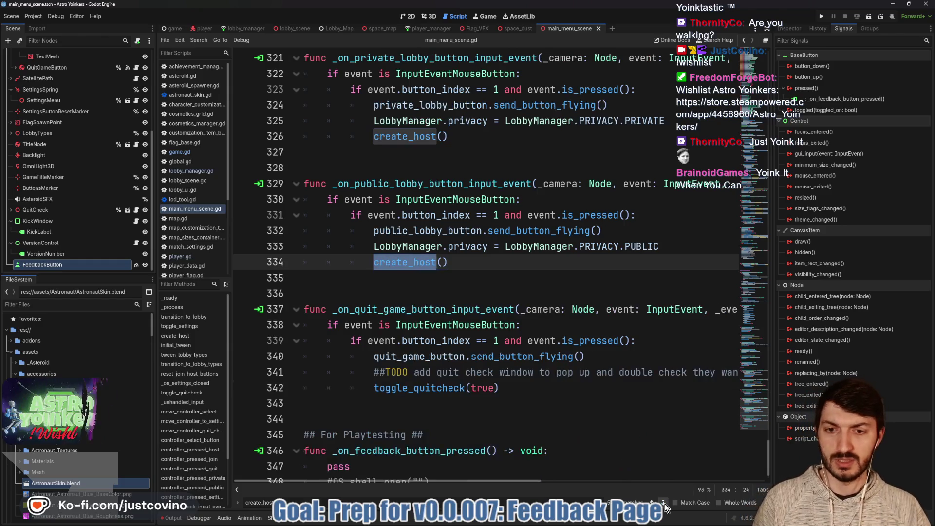
{"action": "left_click", "coordinate": [664, 503]}
{"action": "left_click", "coordinate": [664, 503]}
{"action": "left_click", "coordinate": [561, 381]}
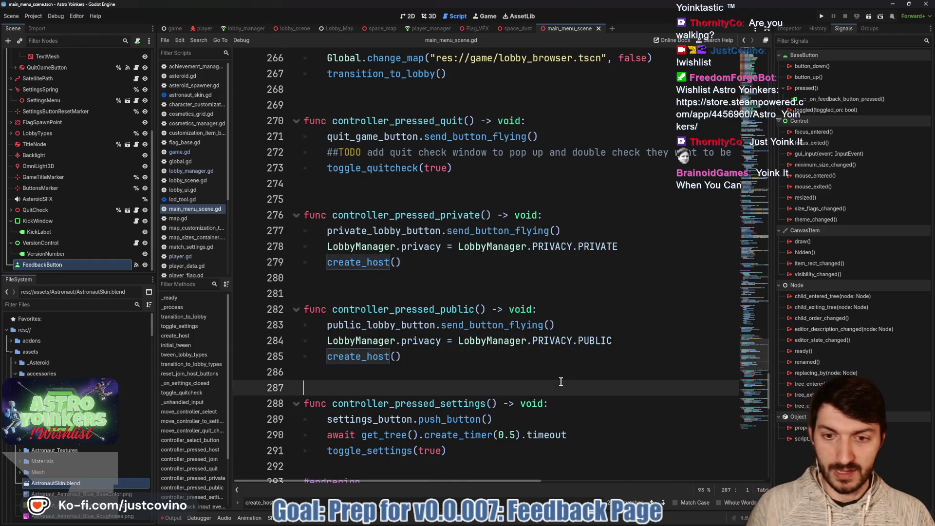
{"action": "scroll", "coordinate": [560, 381], "scroll_direction": "down", "scroll_amount": 10}
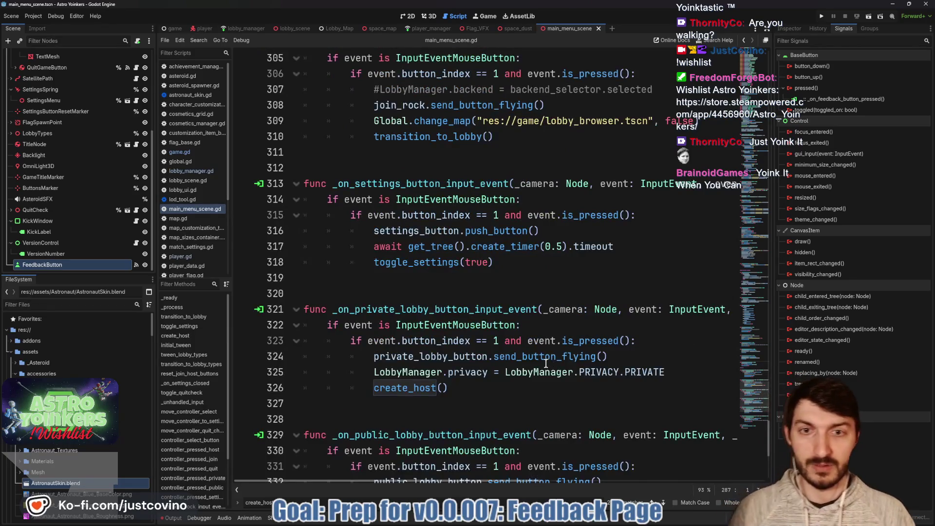
{"action": "scroll", "coordinate": [545, 363], "scroll_direction": "up", "scroll_amount": 4}
{"action": "scroll", "coordinate": [484, 317], "scroll_direction": "up", "scroll_amount": 7}
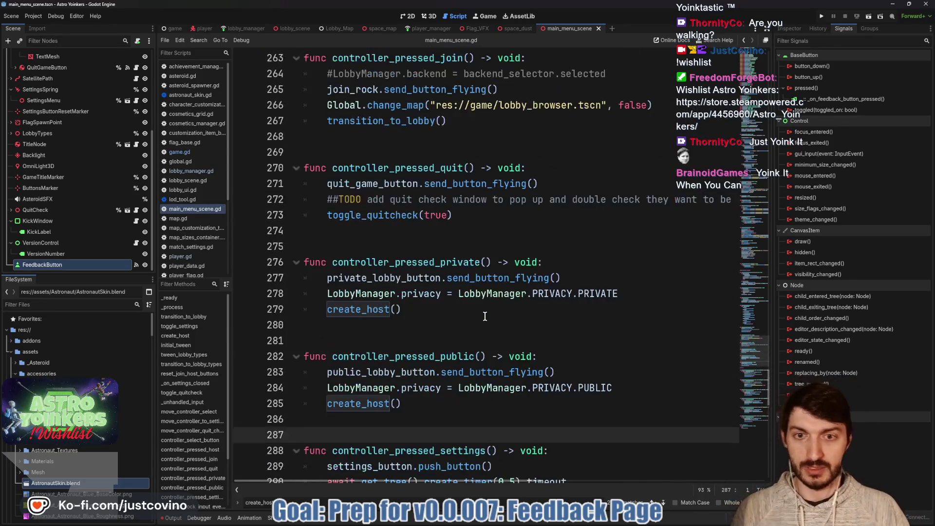
{"action": "left_click", "coordinate": [817, 16]}
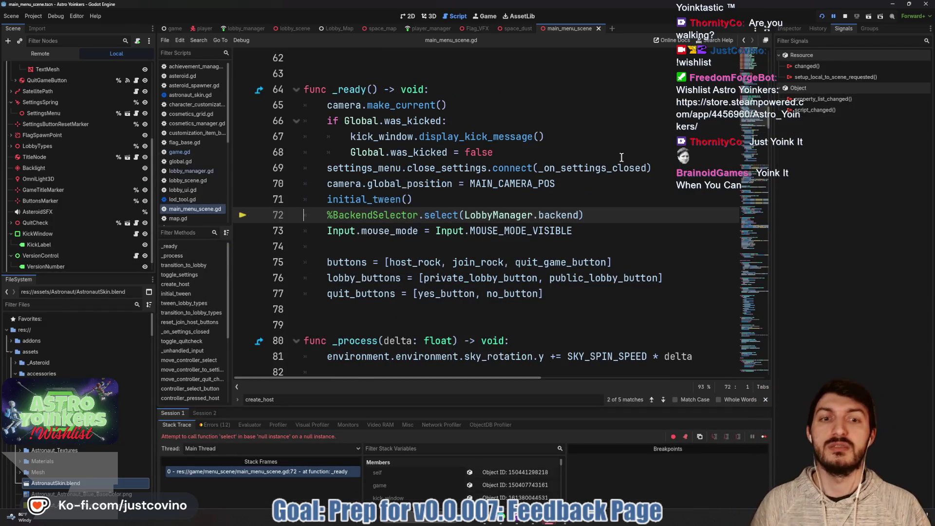
Step: Comment out the %BackendSelector.select call on line 72 and relaunch the game
{"action": "left_click", "coordinate": [326, 216]}
{"action": "type", "text": "#"}
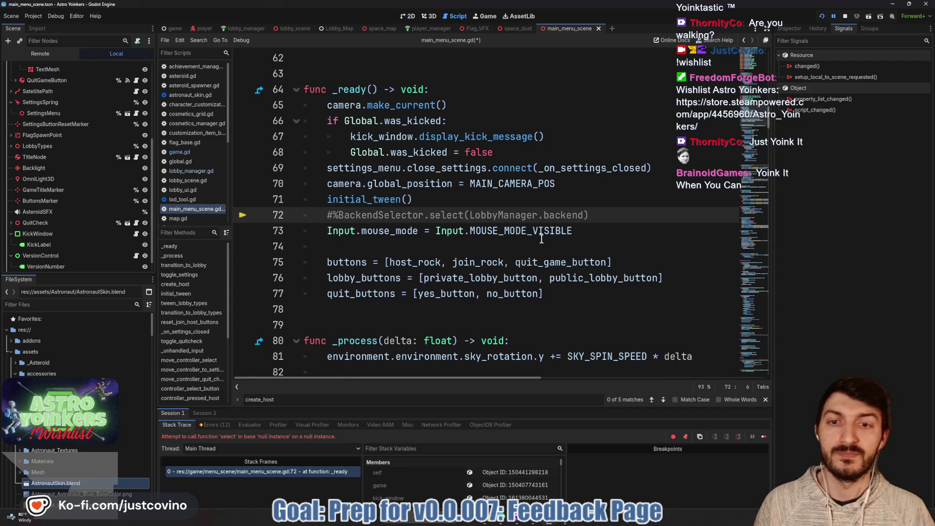
{"action": "left_click", "coordinate": [845, 18]}
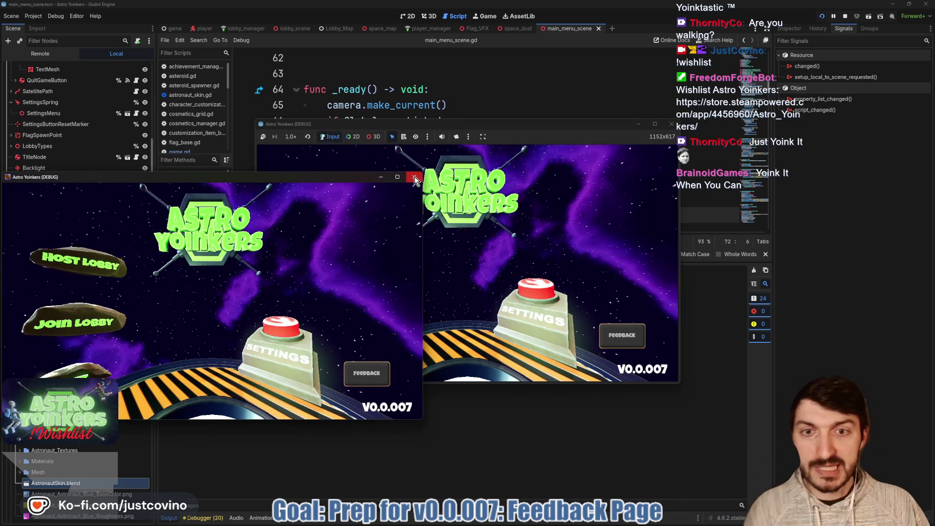
Step: Close the extra game window and host a lobby by choosing a lobby type
{"action": "left_click", "coordinate": [422, 197]}
{"action": "left_click", "coordinate": [333, 223]}
{"action": "left_click", "coordinate": [463, 246]}
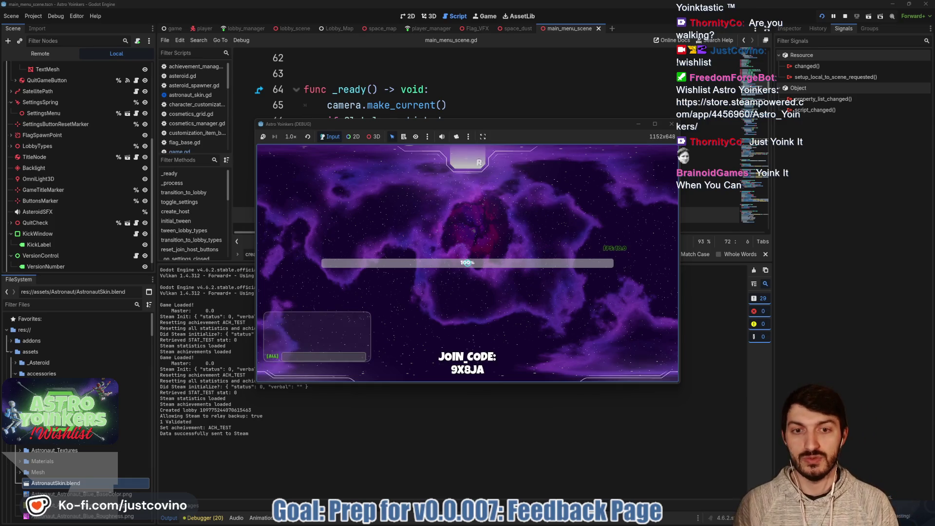
Step: Walk the astronaut to the match console and team pads, opening and closing the customization screen
{"action": "key", "text": "w"}
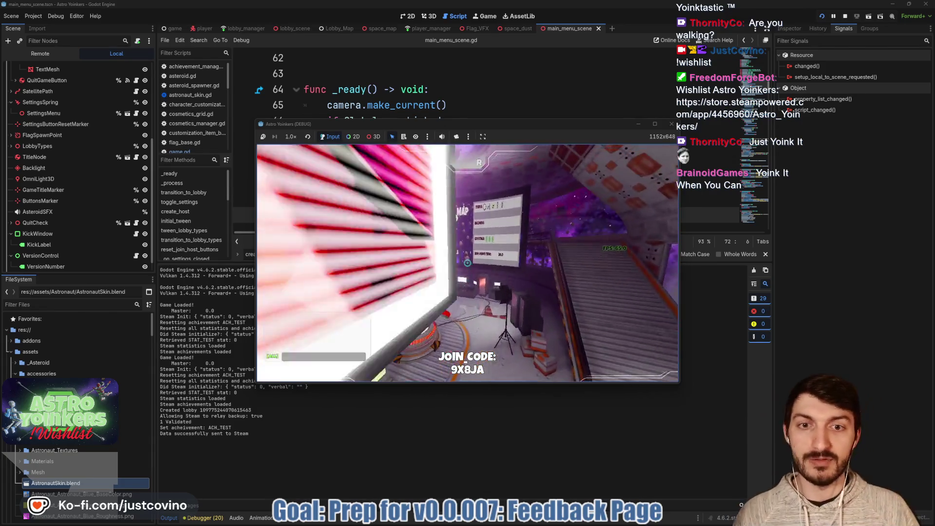
{"action": "key", "text": "w"}
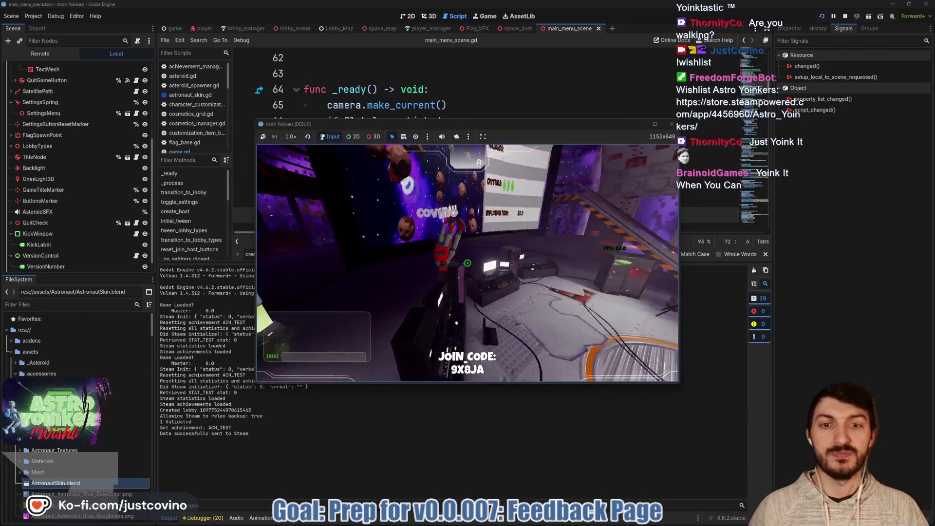
{"action": "key", "text": "e"}
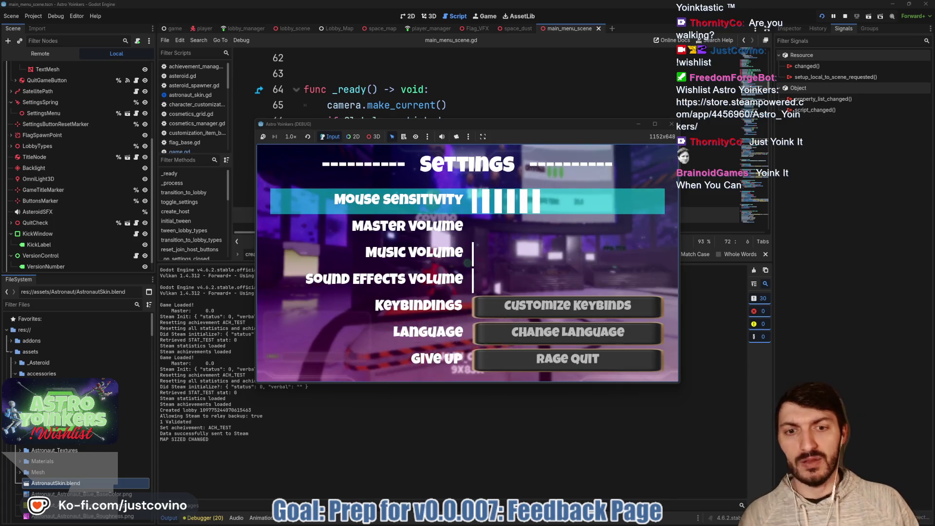
{"action": "key", "text": "Escape"}
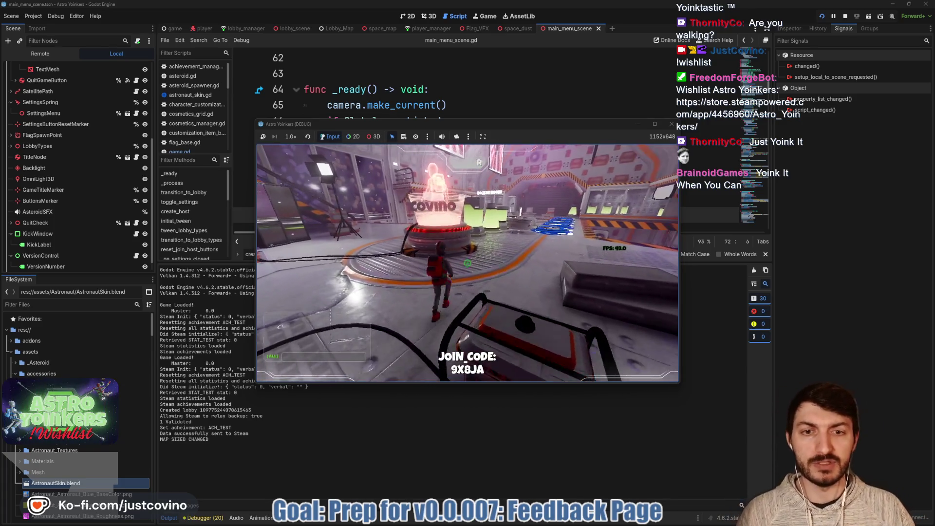
{"action": "key", "text": "w"}
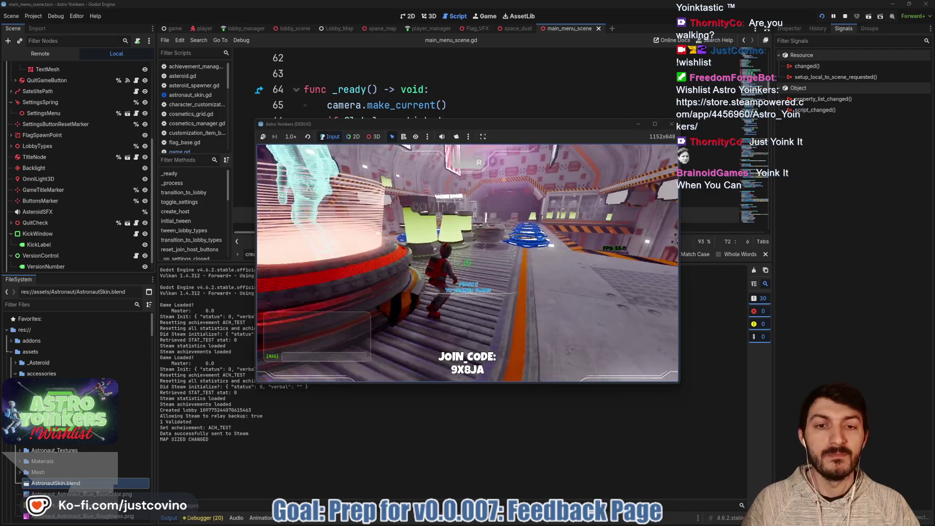
{"action": "key", "text": "w"}
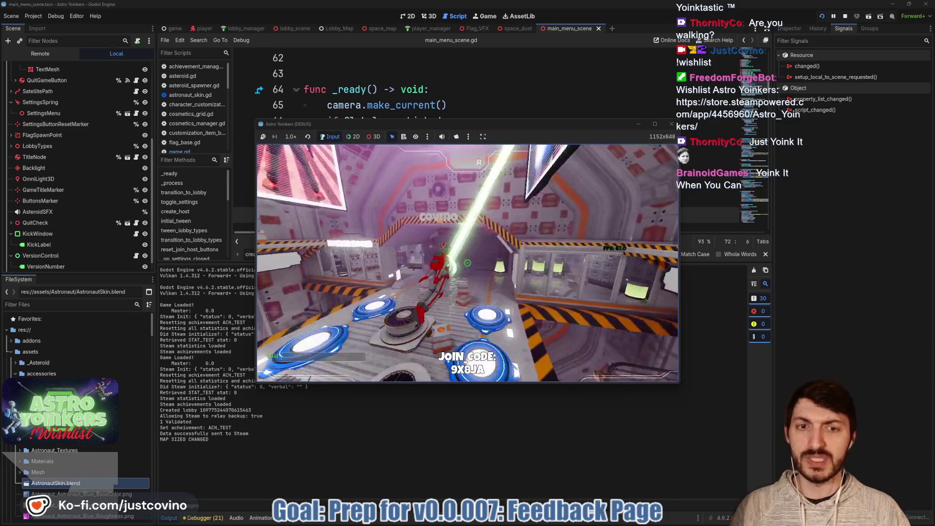
{"action": "key", "text": "w"}
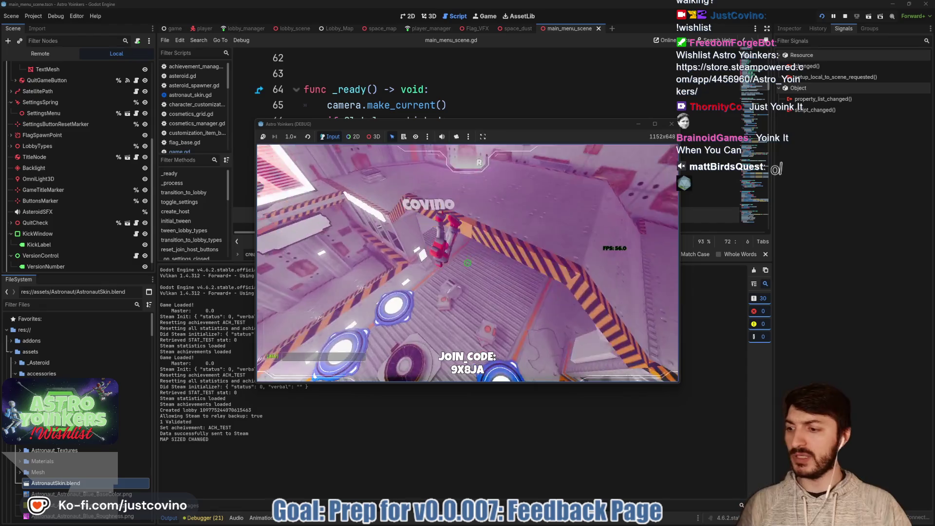